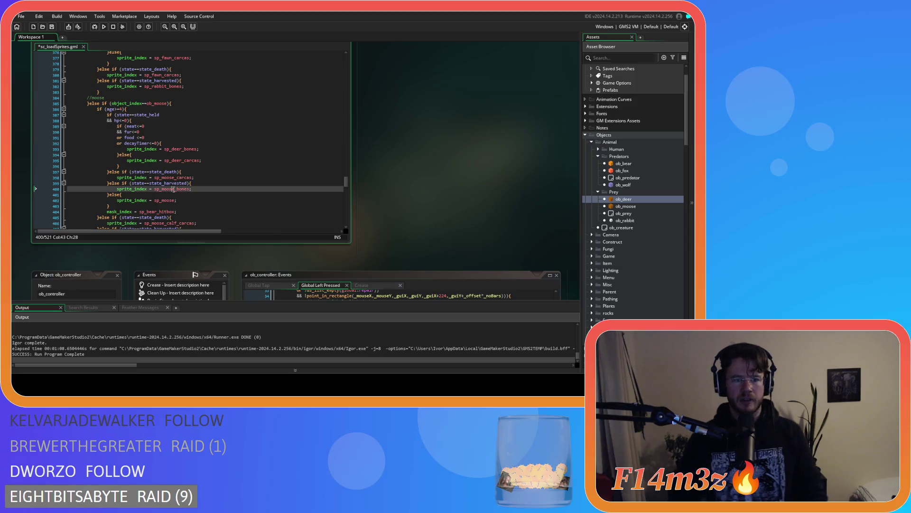
# - Swap the adult moose held block's deer sprites for sp_moose_bones and sp_moose_carcas
pyautogui.doubleClick(188, 150)
pyautogui.write('sp_moose_bones')
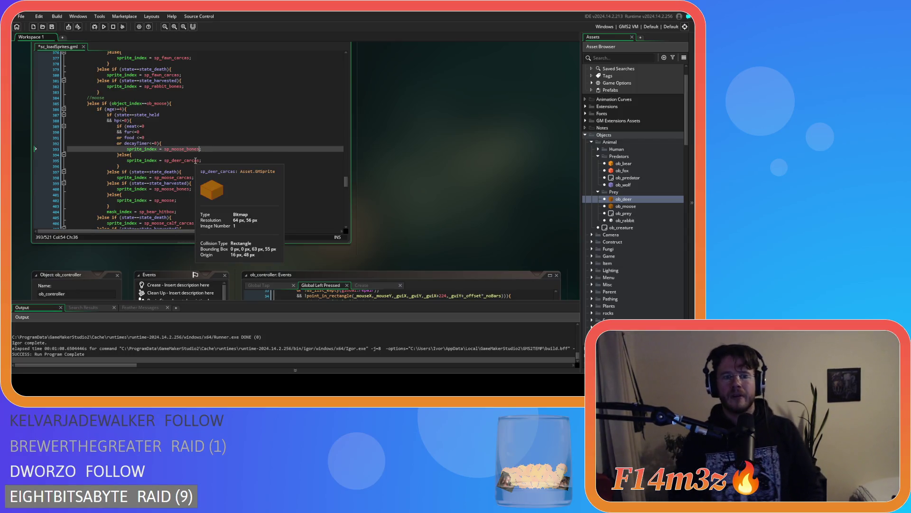
pyautogui.click(181, 177)
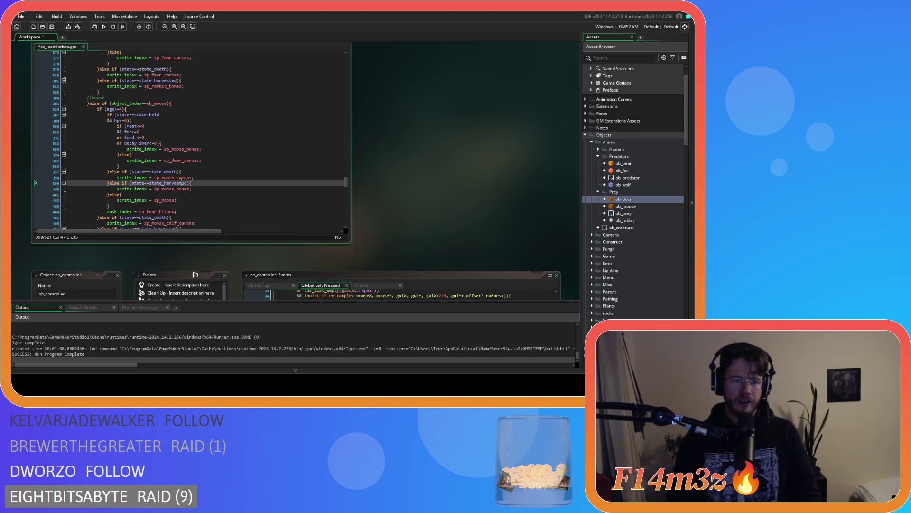
pyautogui.doubleClick(184, 177)
pyautogui.hotkey('ctrl', 'c')
pyautogui.doubleClick(183, 160)
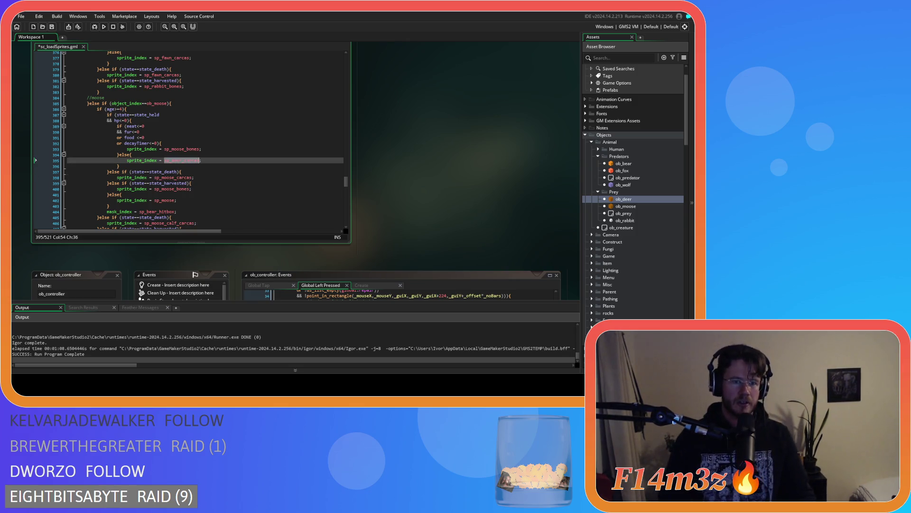
pyautogui.hotkey('ctrl', 'v')
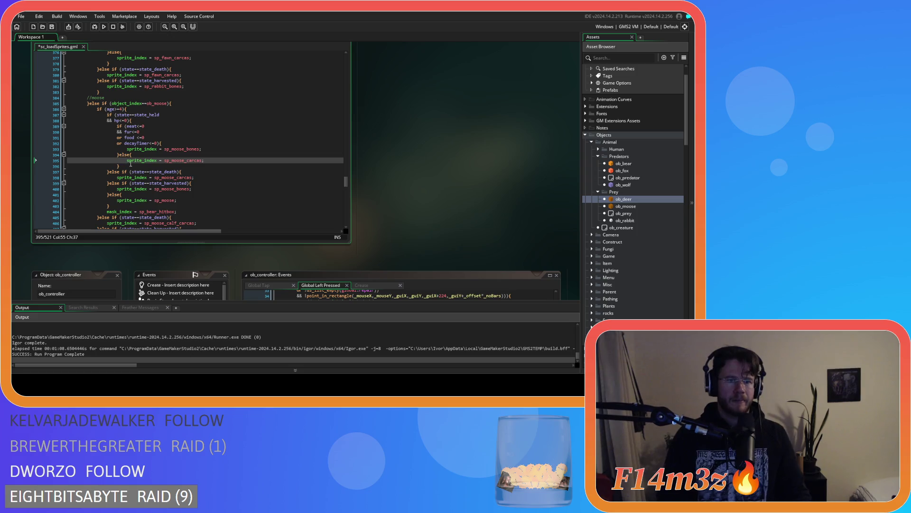
pyautogui.moveTo(120, 170); pyautogui.dragTo(105, 116)
pyautogui.scroll(-3, 177, 153)
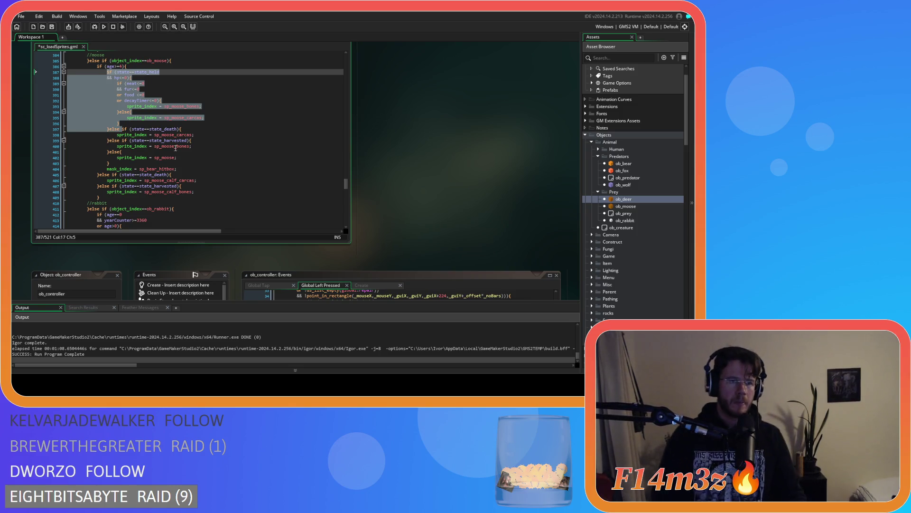
# - Paste the held block before the calf's death branch, dedent it one level, and save
pyautogui.click(125, 67)
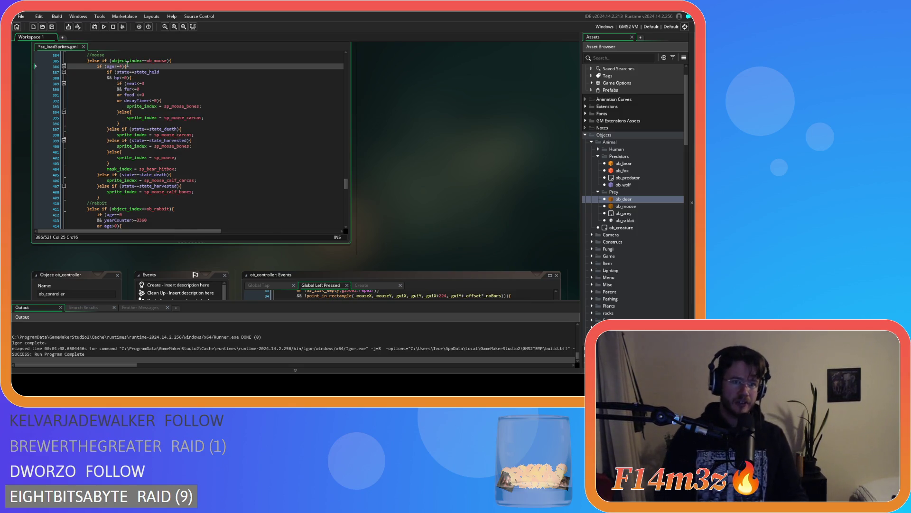
pyautogui.click(94, 177)
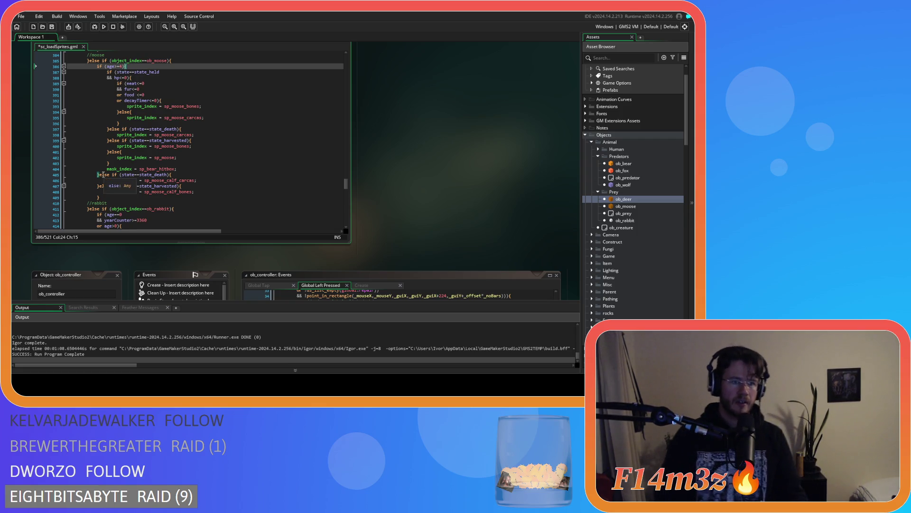
pyautogui.hotkey('ctrl', 'v')
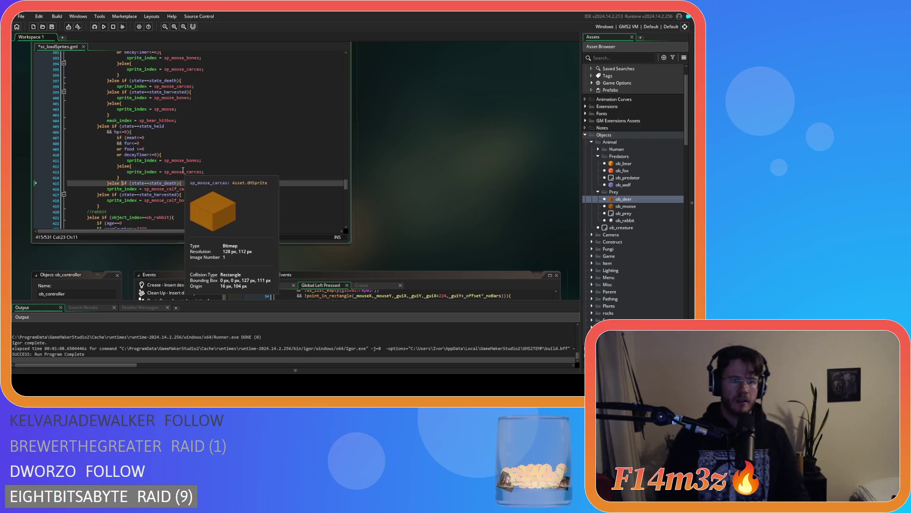
pyautogui.moveTo(199, 181); pyautogui.dragTo(170, 132)
pyautogui.hotkey('shift', 'Tab')
pyautogui.click(170, 138)
pyautogui.hotkey('ctrl', 's')
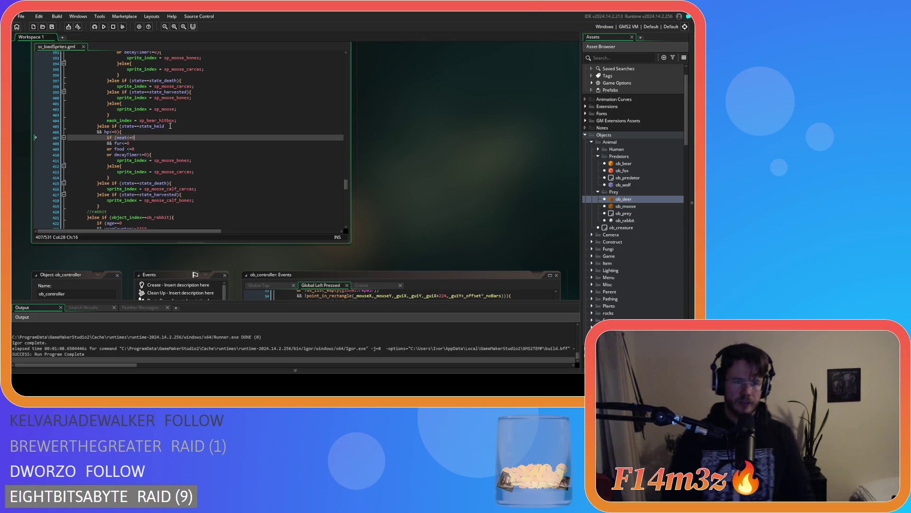
# - Rename the pasted block's sprites to sp_moose_calf_bones and sp_moose_calf_carcas
pyautogui.press('Up')
pyautogui.click(97, 133)
pyautogui.click(181, 148)
pyautogui.click(204, 154)
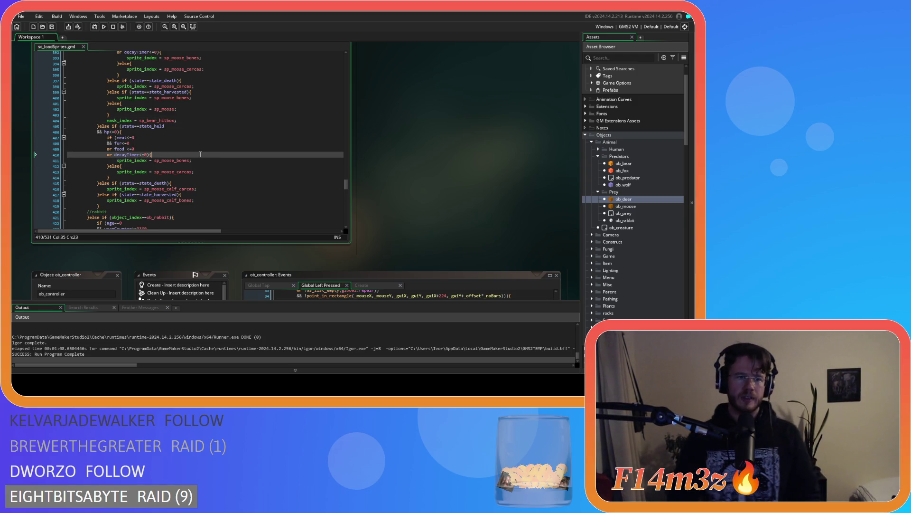
pyautogui.moveTo(188, 187)
pyautogui.doubleClick(169, 200)
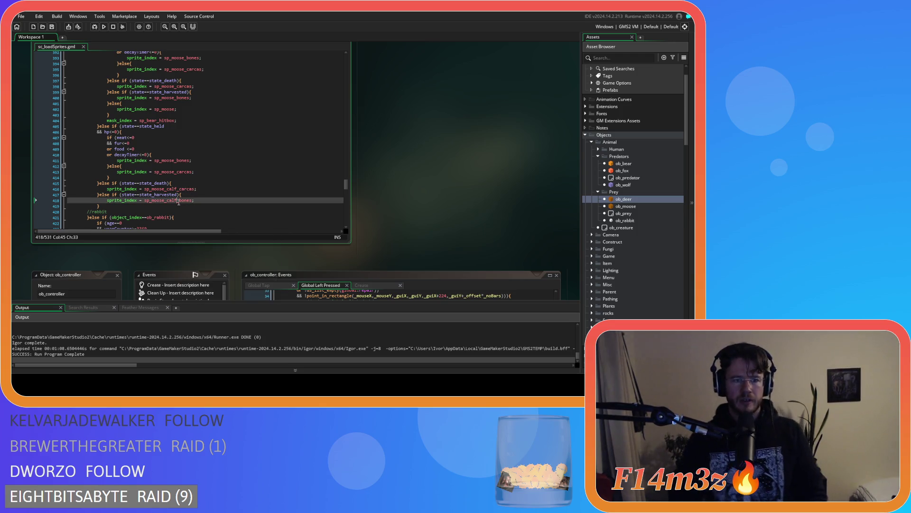
pyautogui.hotkey('ctrl', 'c')
pyautogui.doubleClick(177, 160)
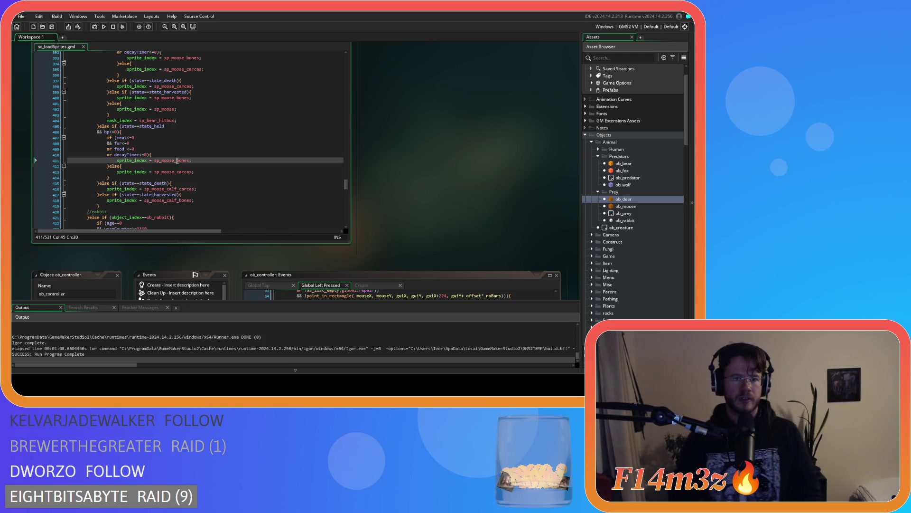
pyautogui.hotkey('ctrl', 'v')
pyautogui.click(180, 188)
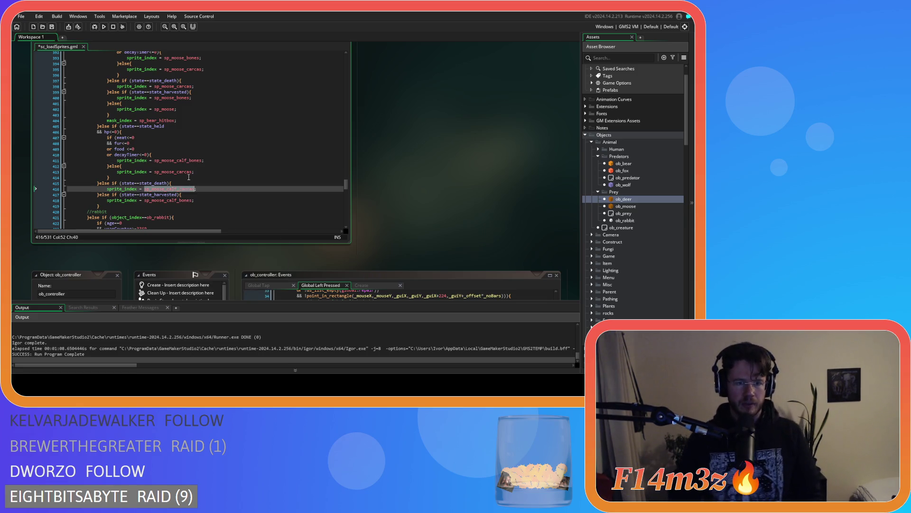
pyautogui.doubleClick(175, 171)
pyautogui.hotkey('ctrl', 'v')
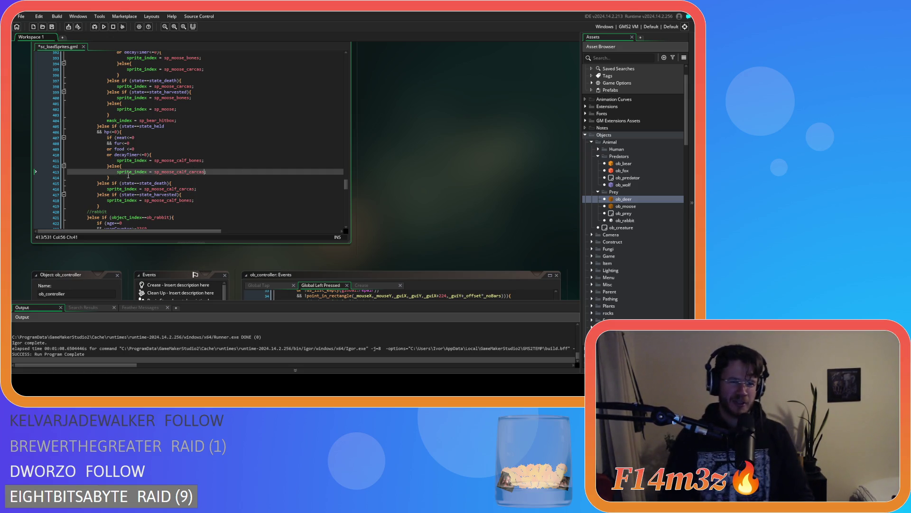
# - Review the new calf held block and save the script
pyautogui.moveTo(109, 179)
pyautogui.mouseDown()
pyautogui.moveTo(117, 164)
pyautogui.moveTo(104, 176)
pyautogui.moveTo(104, 133)
pyautogui.mouseUp()
pyautogui.moveTo(109, 179); pyautogui.dragTo(103, 132)
pyautogui.click(183, 171)
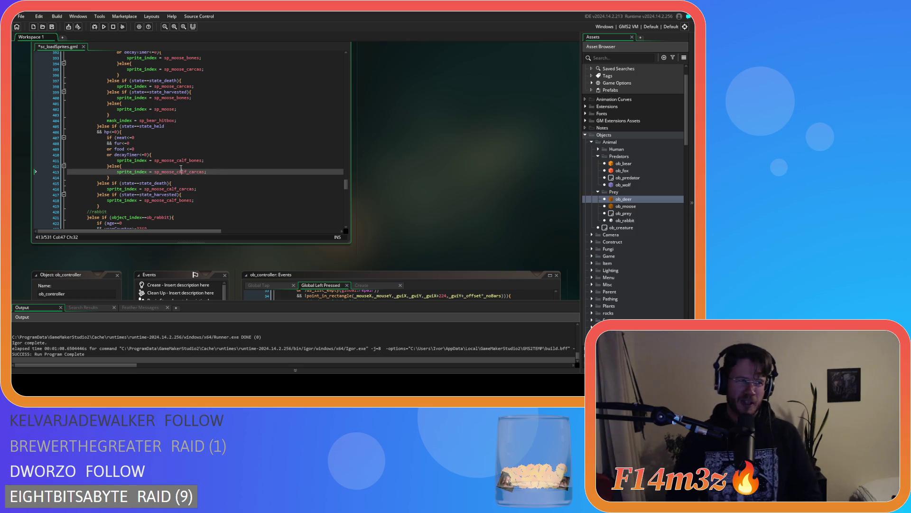
pyautogui.moveTo(180, 168)
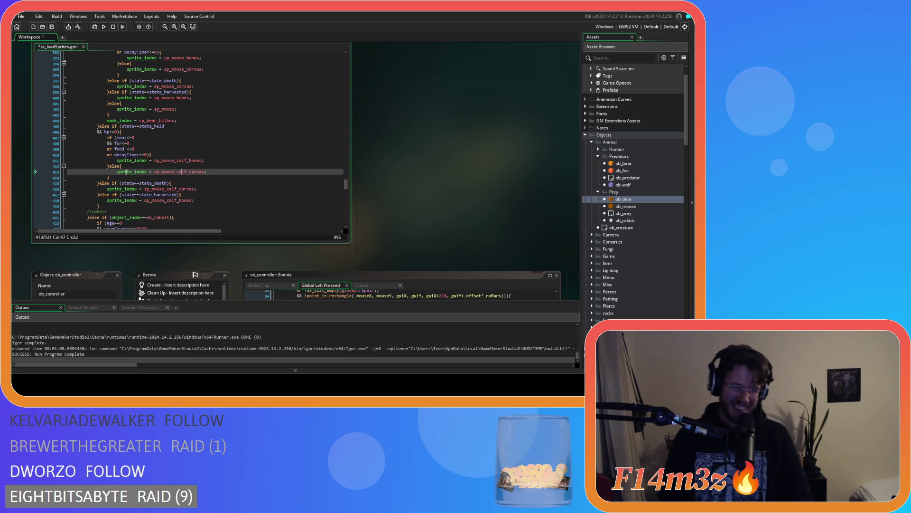
pyautogui.click(108, 171)
pyautogui.hotkey('ctrl', 's')
pyautogui.click(113, 177)
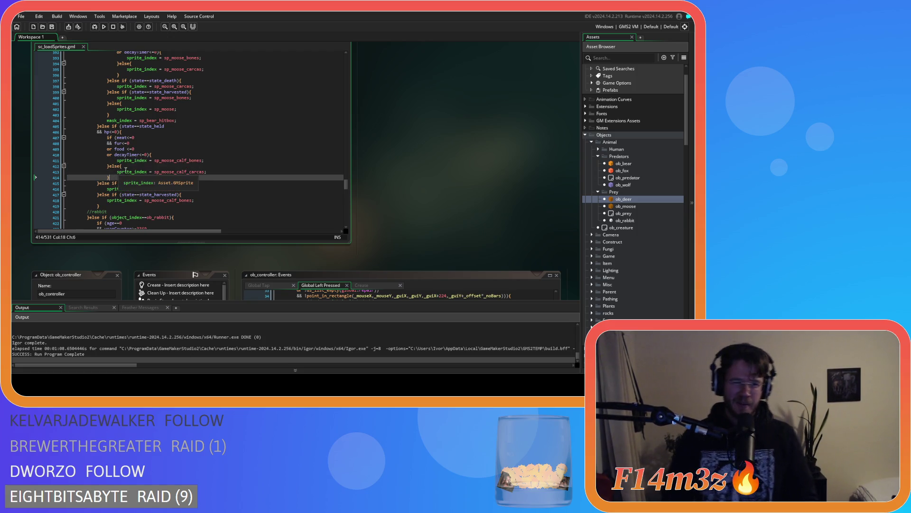
pyautogui.click(223, 174)
pyautogui.click(127, 182)
# - Copy the adult moose held-at-zero-hp block
pyautogui.scroll(-3, 165, 190)
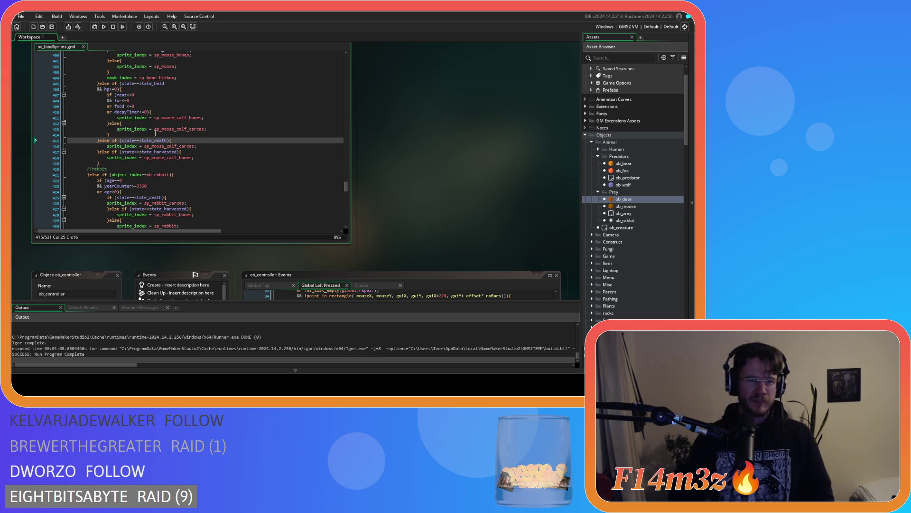
pyautogui.scroll(2, 156, 135)
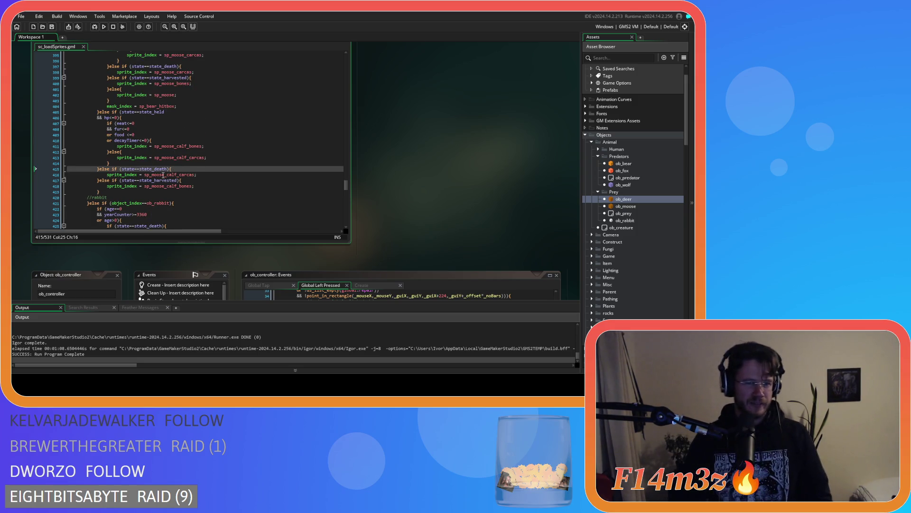
pyautogui.scroll(-1, 166, 174)
pyautogui.scroll(5, 114, 114)
pyautogui.scroll(1, 112, 113)
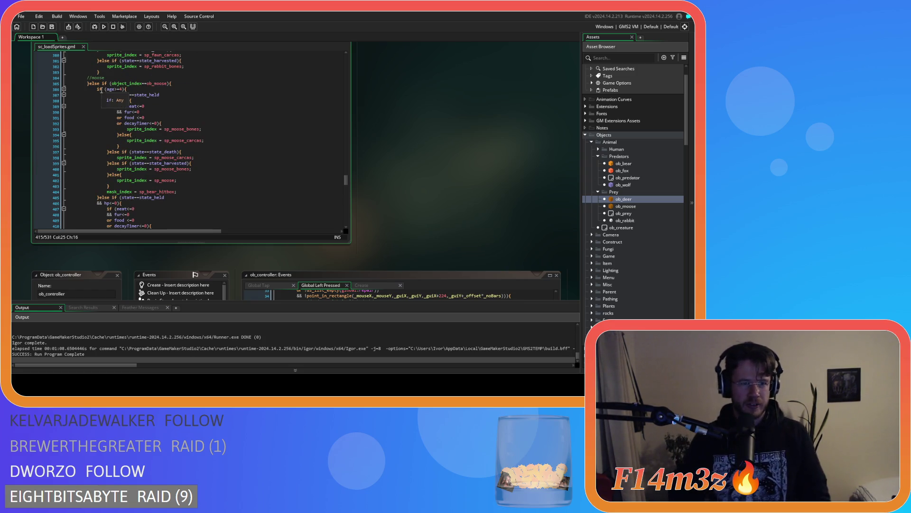
pyautogui.moveTo(109, 94)
pyautogui.mouseDown()
pyautogui.moveTo(126, 113)
pyautogui.moveTo(123, 154)
pyautogui.mouseUp()
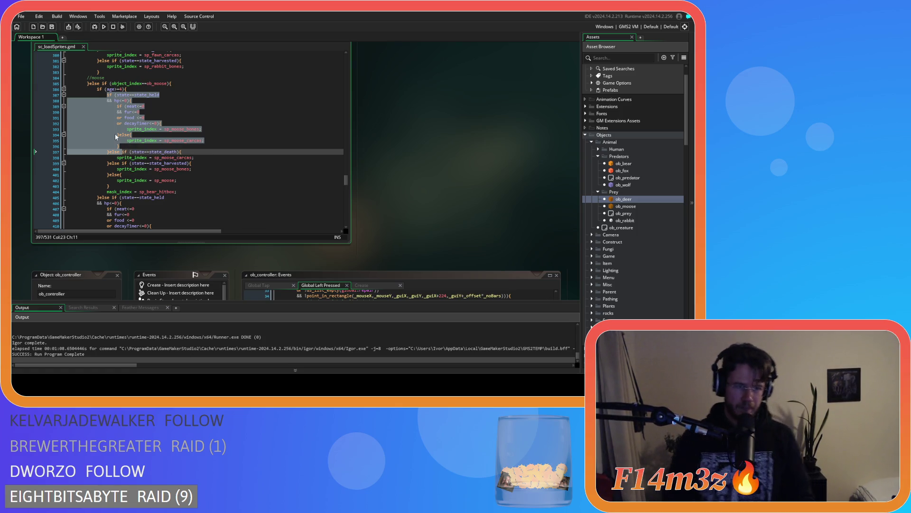
pyautogui.rightClick(114, 125)
pyautogui.click(131, 138)
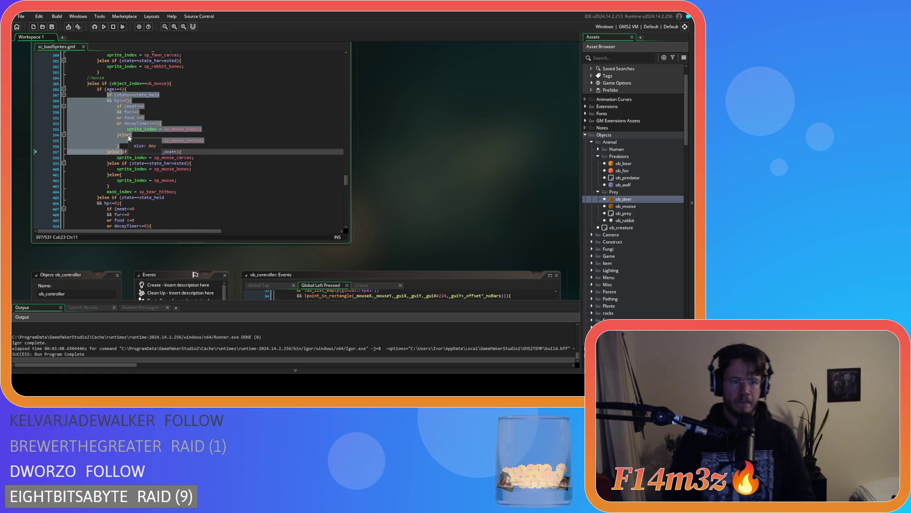
# - Paste the held block after the rabbit age check, remove the blank line, and save
pyautogui.scroll(-5, 135, 174)
pyautogui.scroll(-2, 99, 152)
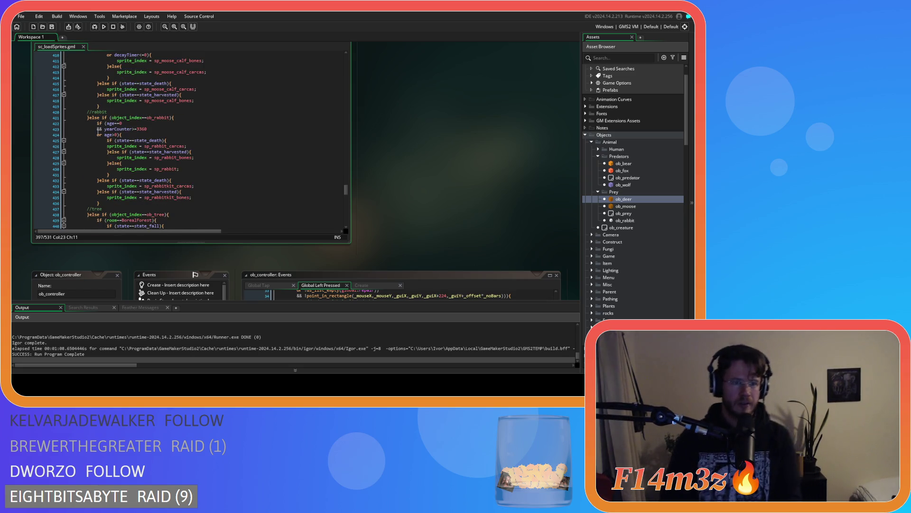
pyautogui.click(120, 136)
pyautogui.press('Return')
pyautogui.press('Down')
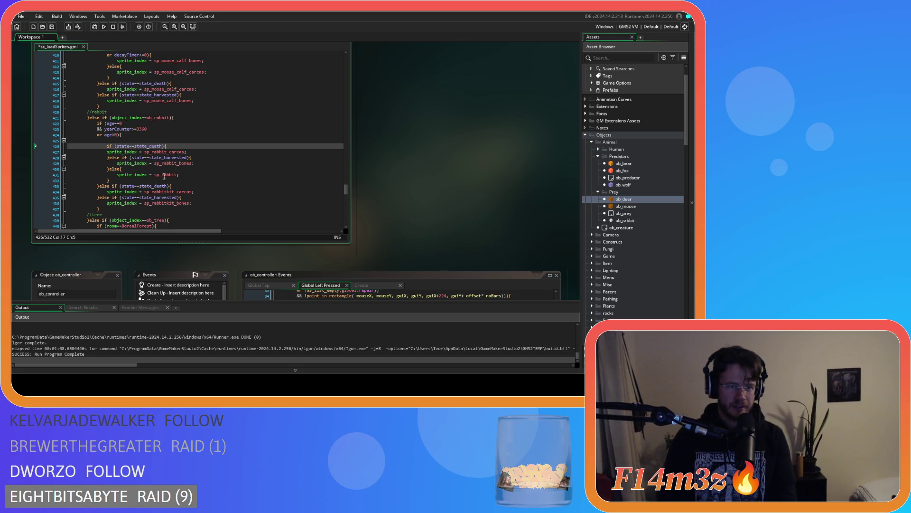
pyautogui.hotkey('ctrl', 'v')
pyautogui.scroll(-1, 166, 172)
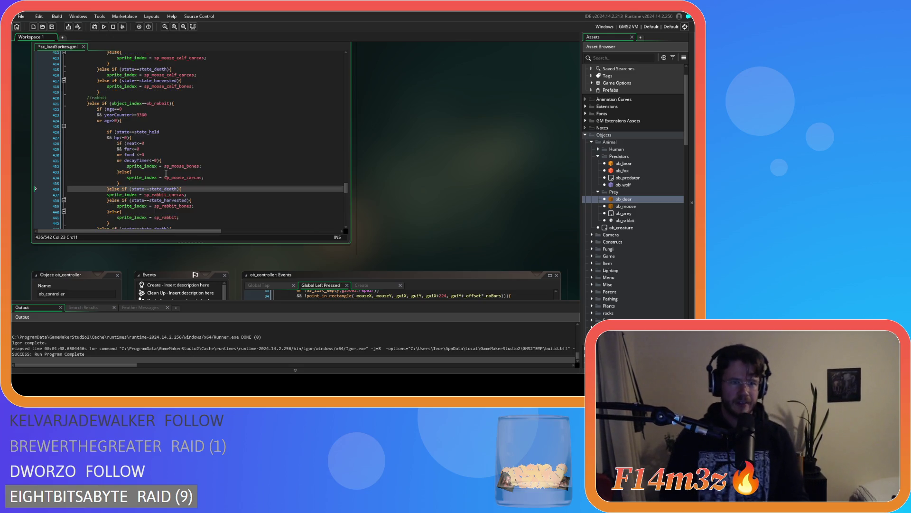
pyautogui.click(111, 127)
pyautogui.press('BackSpace')
pyautogui.scroll(-2, 205, 137)
pyautogui.click(214, 118)
pyautogui.hotkey('ctrl', 's')
# - Check the pasted hp and decayTimer conditions and indent the rabbit death branch
pyautogui.click(180, 81)
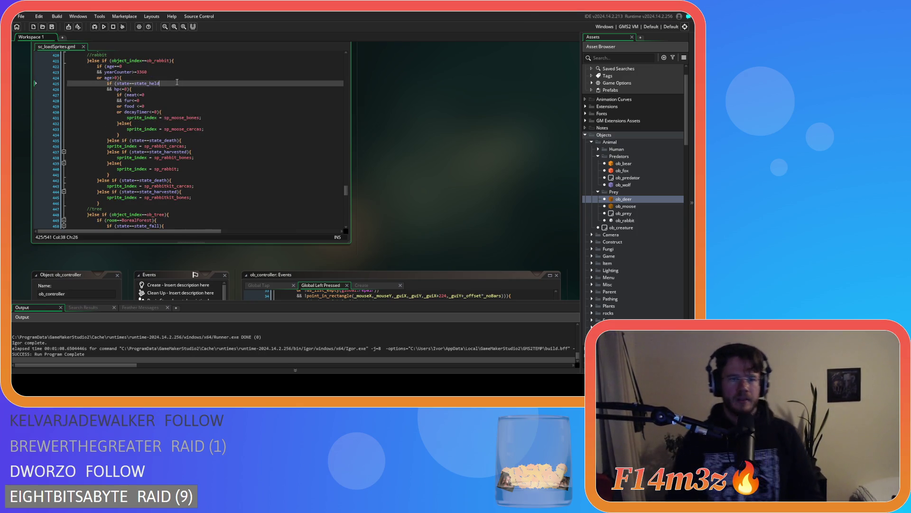
pyautogui.click(144, 86)
pyautogui.click(170, 105)
pyautogui.click(175, 112)
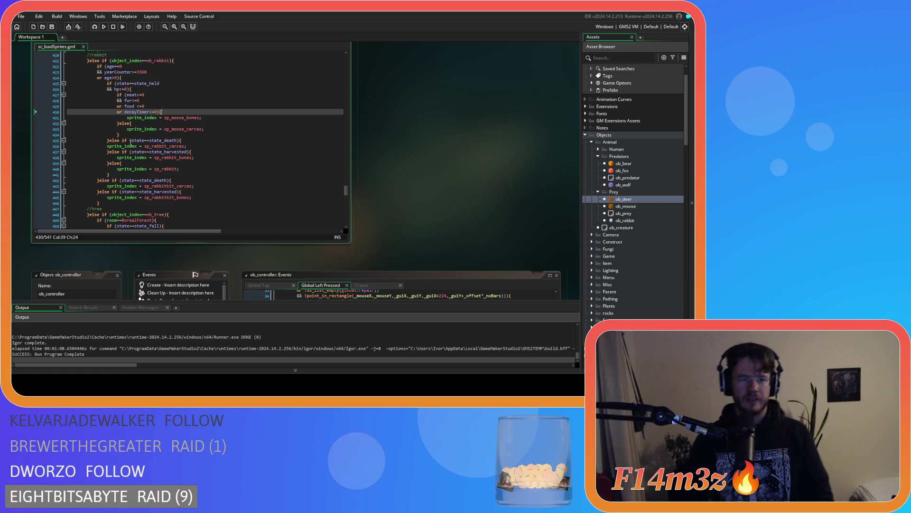
pyautogui.click(106, 146)
pyautogui.press('Tab')
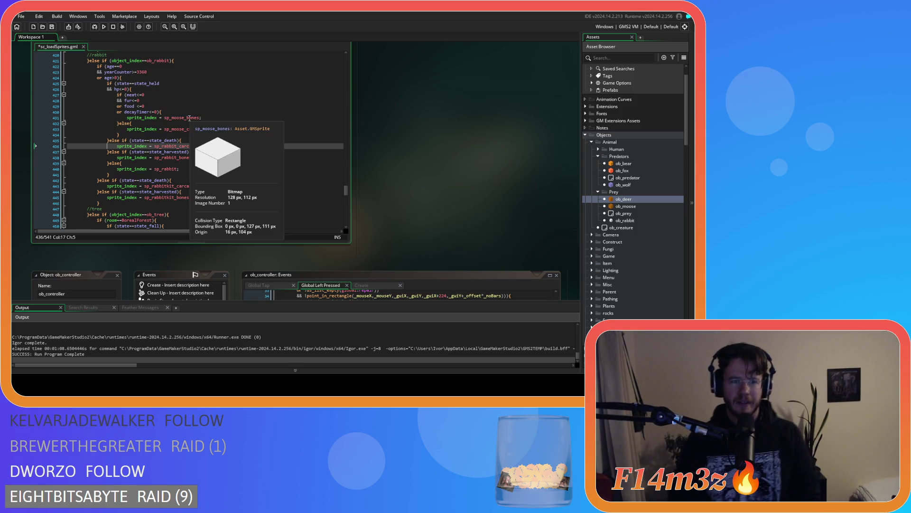
# - Replace the moose sprites with sp_rabbit_bones and sp_rabbit_carcas in the rabbit held block
pyautogui.doubleClick(183, 158)
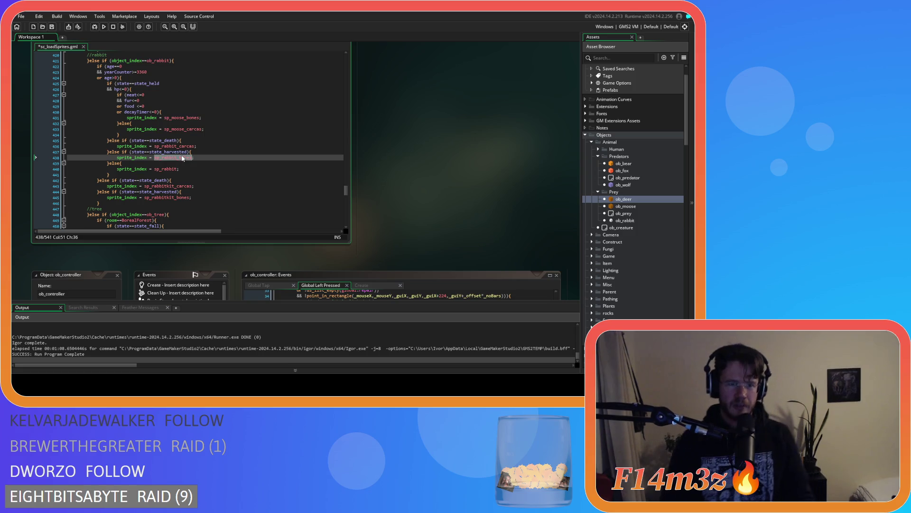
pyautogui.hotkey('ctrl', 'c')
pyautogui.doubleClick(183, 118)
pyautogui.hotkey('ctrl', 'v')
pyautogui.doubleClick(181, 146)
pyautogui.hotkey('ctrl', 'c')
pyautogui.doubleClick(190, 129)
pyautogui.hotkey('ctrl', 'v')
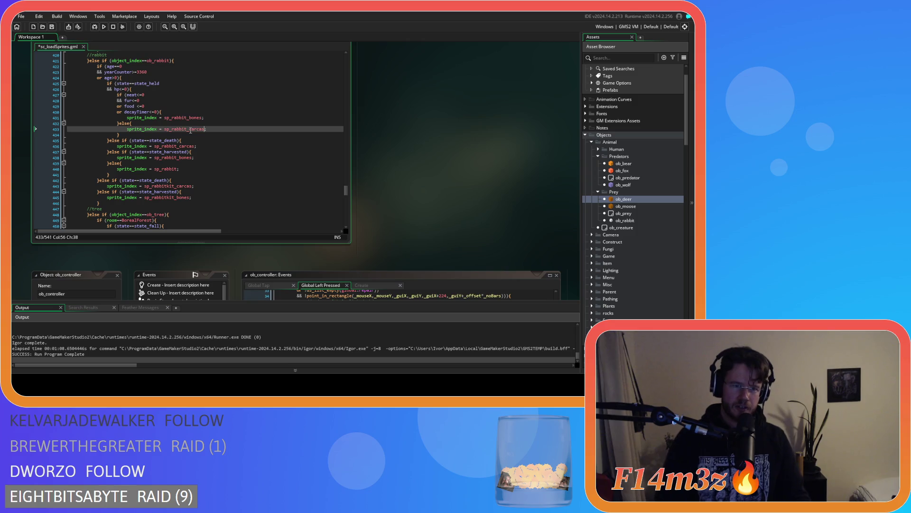
pyautogui.moveTo(106, 83); pyautogui.dragTo(122, 140)
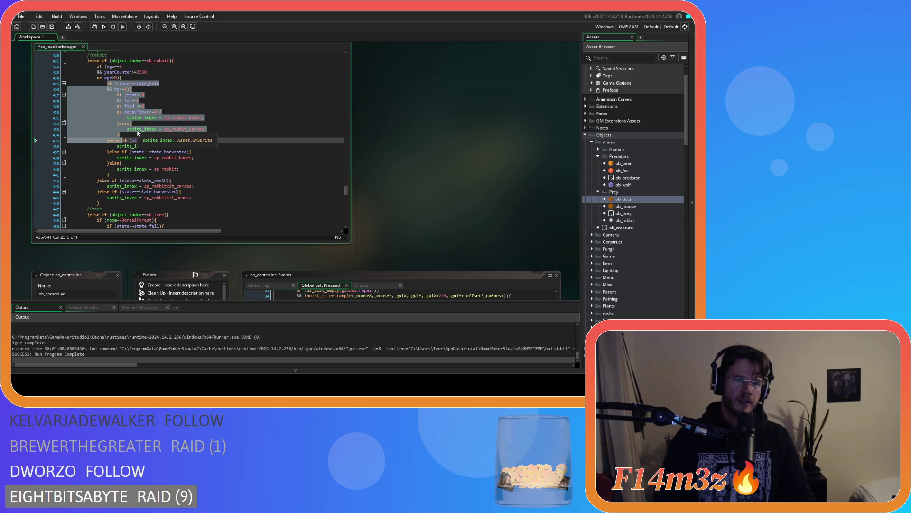
# - Paste the held block before the rabbit kit death check, un-indent it, and save
pyautogui.click(122, 78)
pyautogui.scroll(-2, 101, 138)
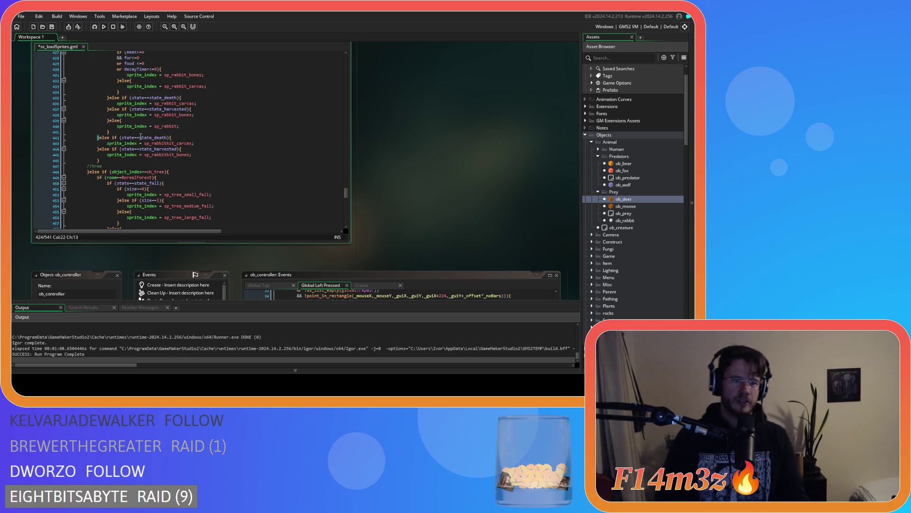
pyautogui.click(110, 138)
pyautogui.hotkey('ctrl', 'v')
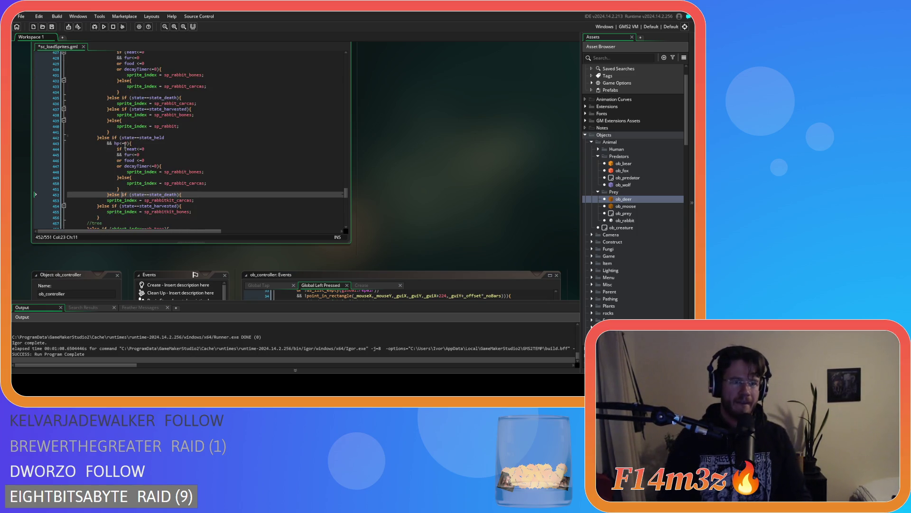
pyautogui.moveTo(187, 196); pyautogui.dragTo(40, 149)
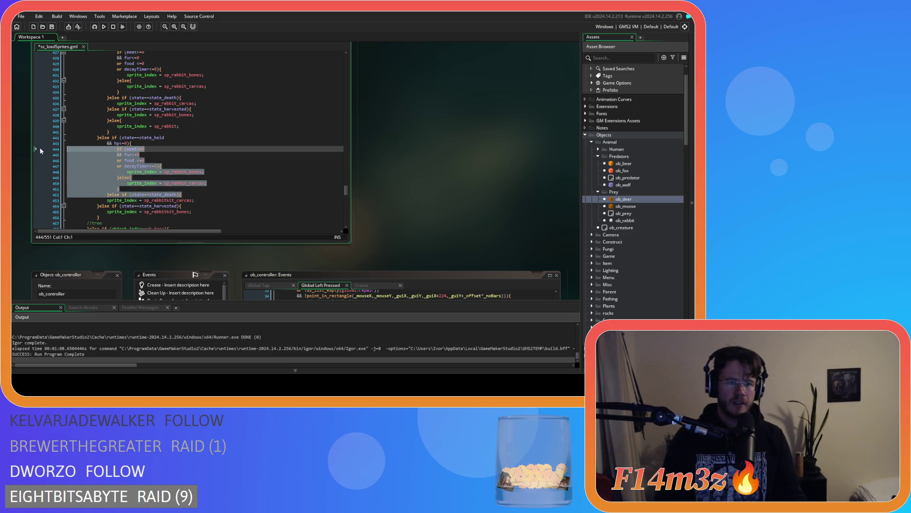
pyautogui.hotkey('shift', 'Tab')
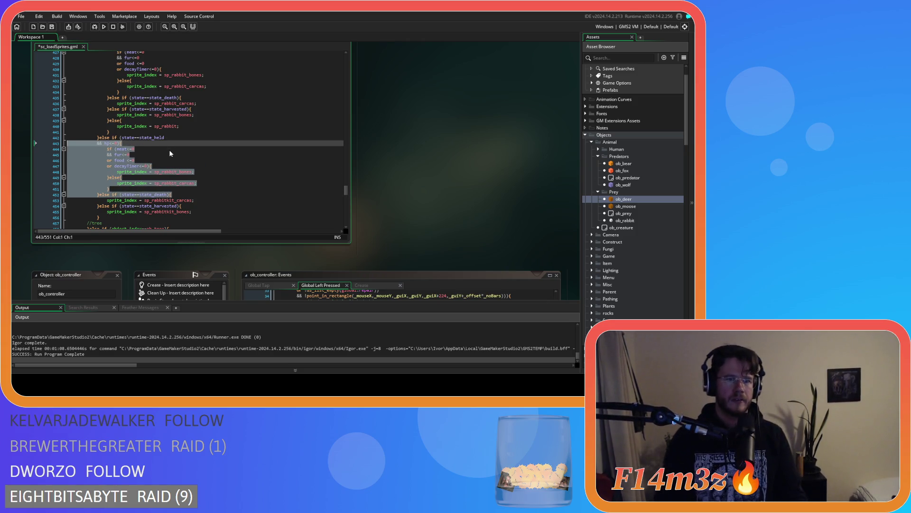
pyautogui.click(169, 149)
pyautogui.hotkey('ctrl', 's')
# - Rename the kit block's sprites to sp_rabbitkit_bones and sp_rabbitkit_carcas and save
pyautogui.click(174, 138)
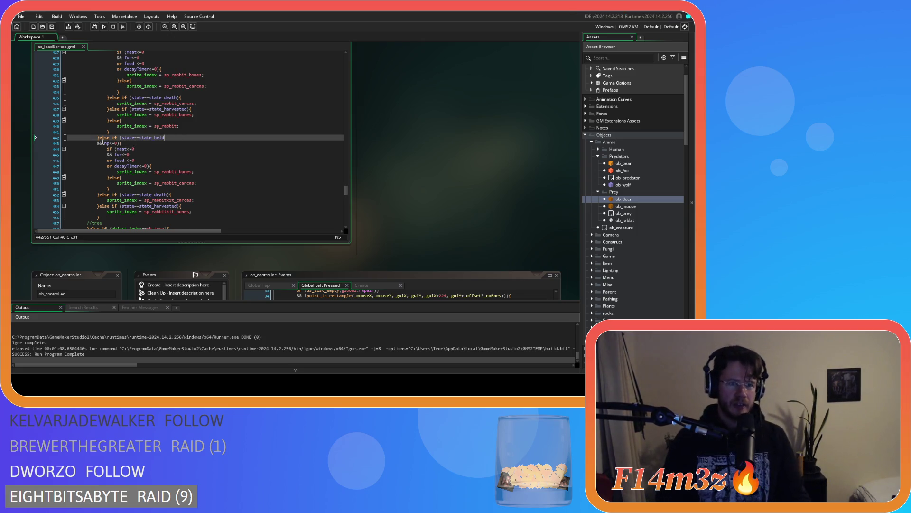
pyautogui.click(166, 160)
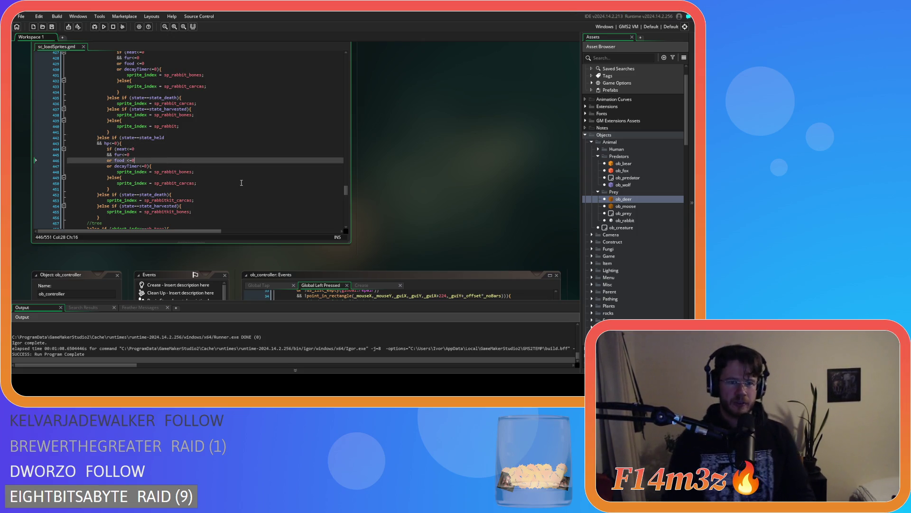
pyautogui.doubleClick(166, 211)
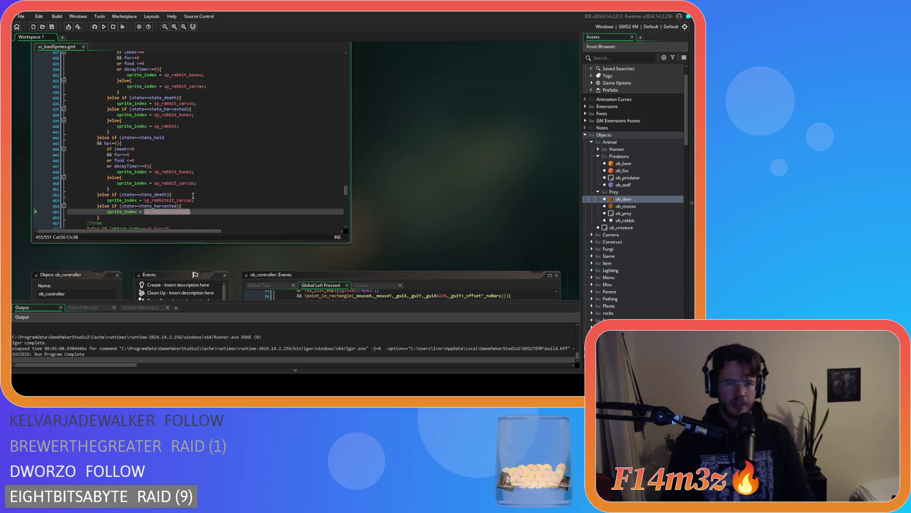
pyautogui.doubleClick(180, 171)
pyautogui.hotkey('ctrl', 'v')
pyautogui.doubleClick(169, 200)
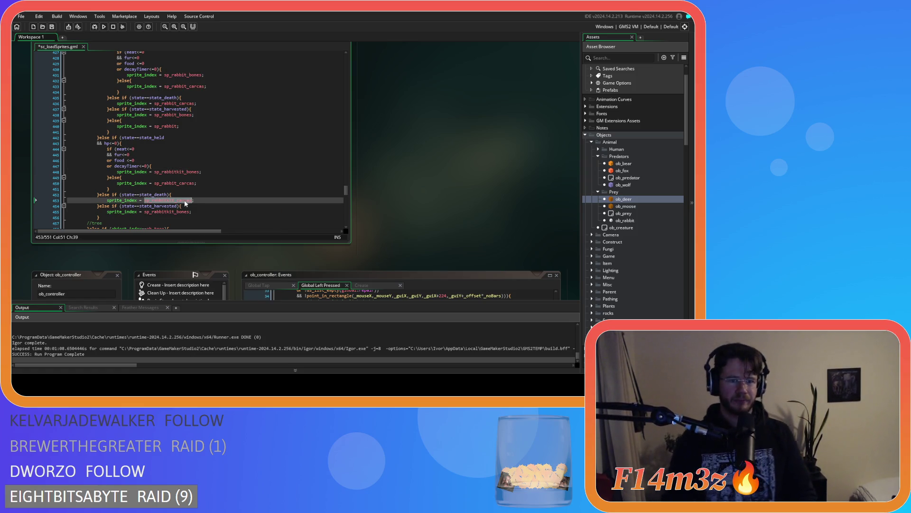
pyautogui.hotkey('ctrl', 'c')
pyautogui.doubleClick(171, 182)
pyautogui.hotkey('ctrl', 'v')
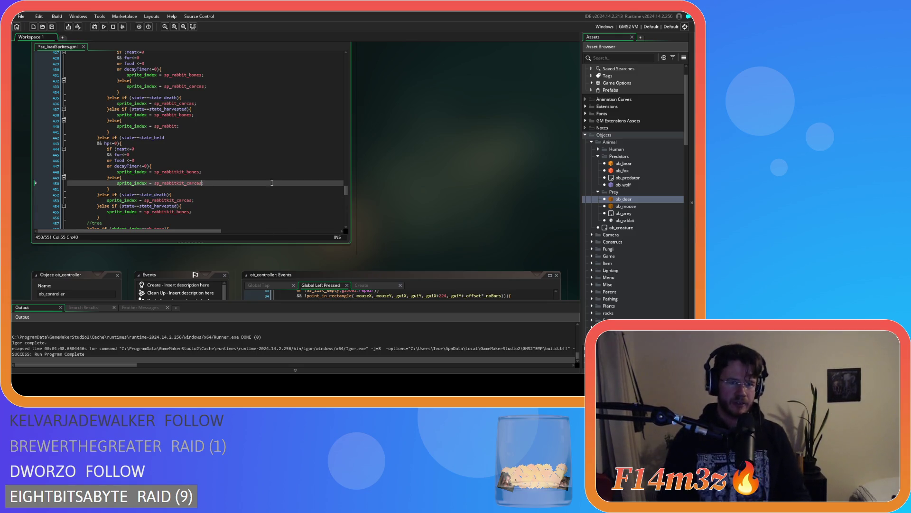
pyautogui.hotkey('ctrl', 's')
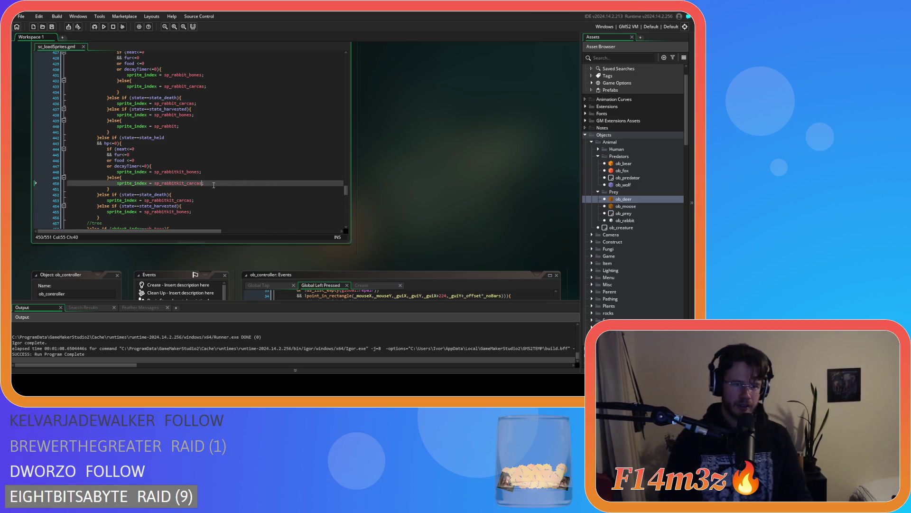
pyautogui.scroll(-3, 215, 183)
pyautogui.scroll(18, 227, 169)
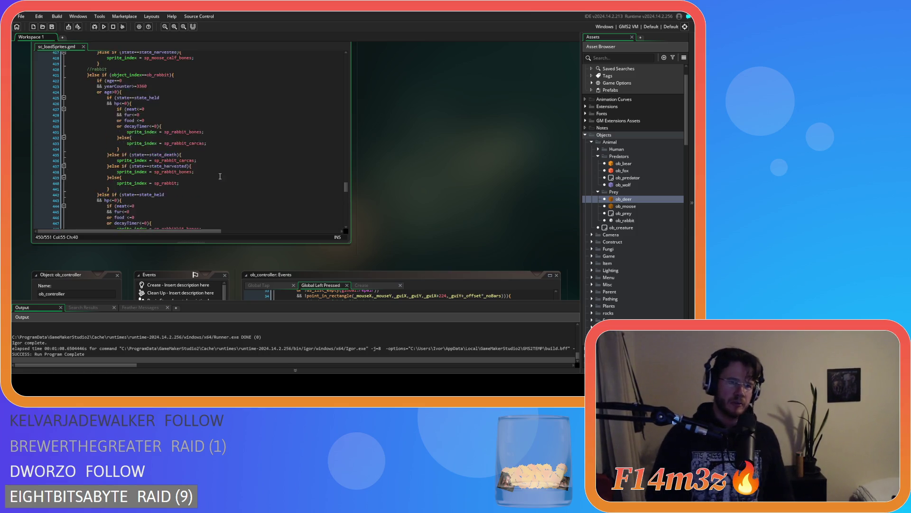
pyautogui.scroll(20, 223, 188)
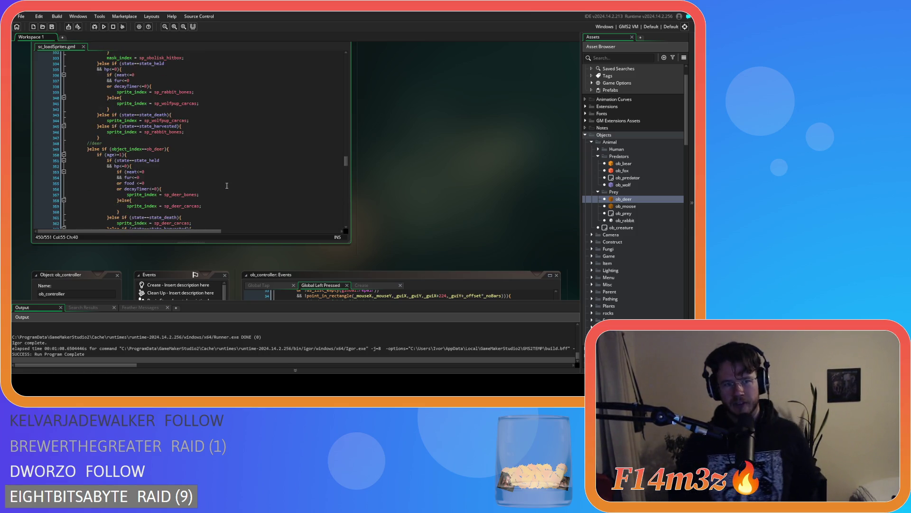
pyautogui.scroll(2, 217, 189)
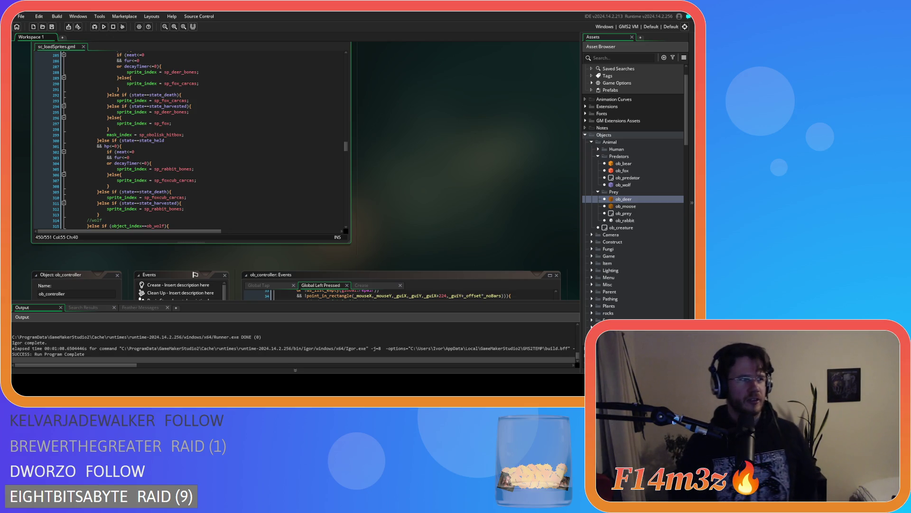
pyautogui.click(188, 134)
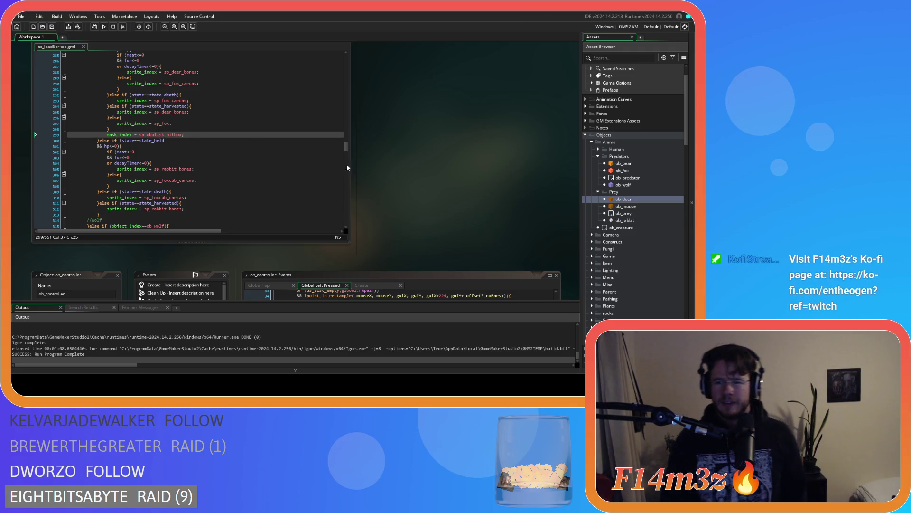
pyautogui.click(225, 147)
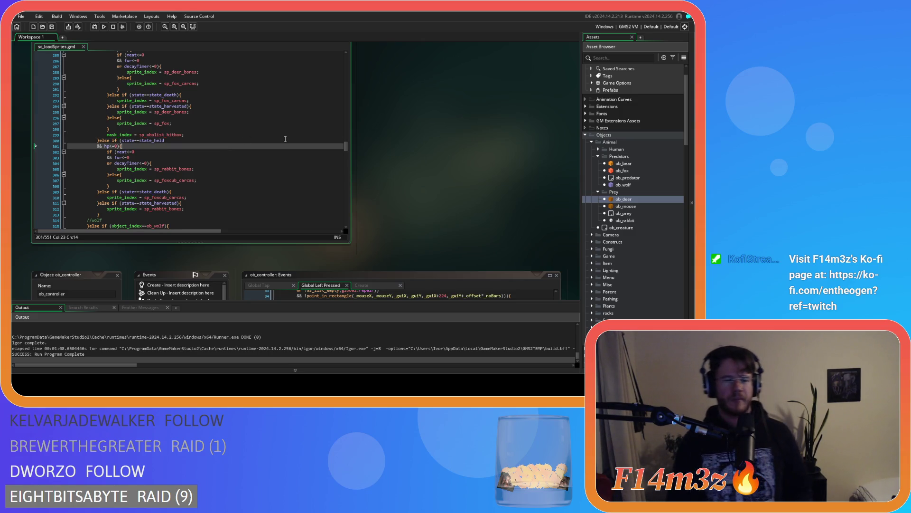
pyautogui.rightClick(375, 146)
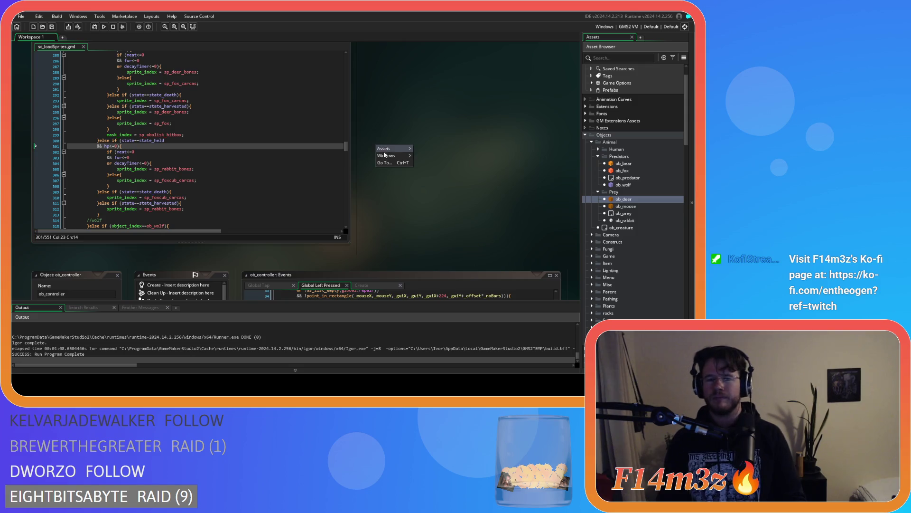
# - Close all editors, collapse Predators, Prey, Animal, Scripts and Objects, then launch the game with F5
pyautogui.moveTo(389, 156)
pyautogui.click(433, 265)
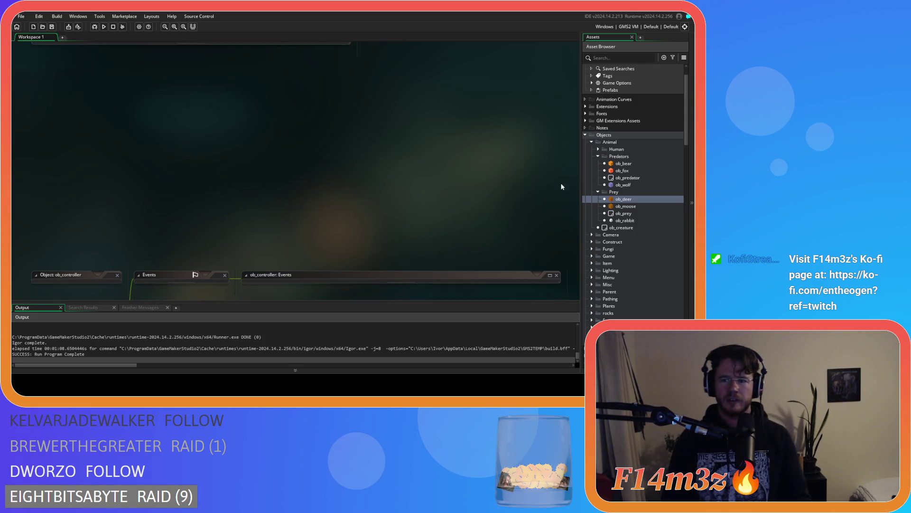
pyautogui.click(598, 156)
pyautogui.click(598, 163)
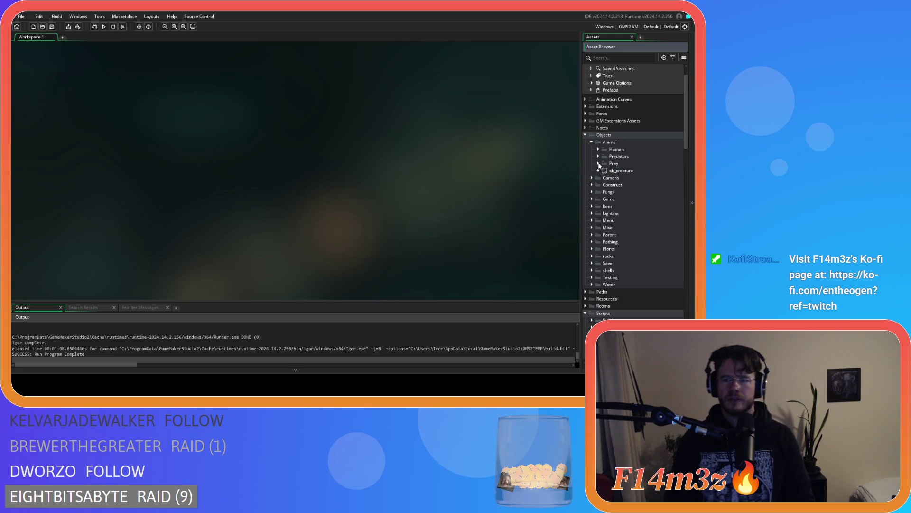
pyautogui.click(592, 142)
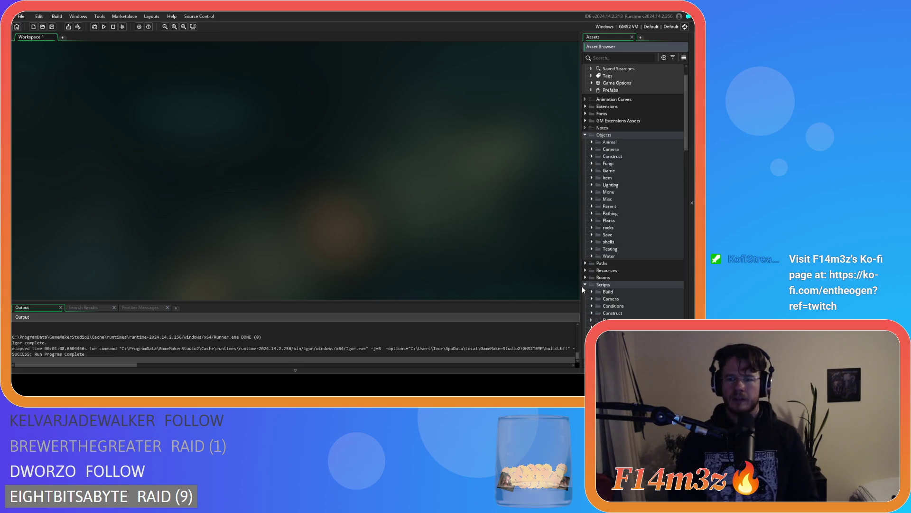
pyautogui.click(585, 285)
pyautogui.click(586, 149)
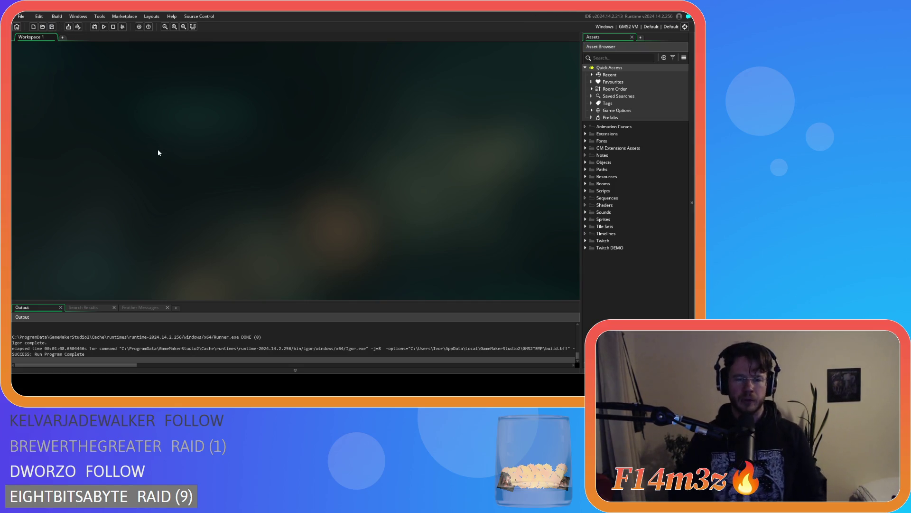
pyautogui.press('F5')
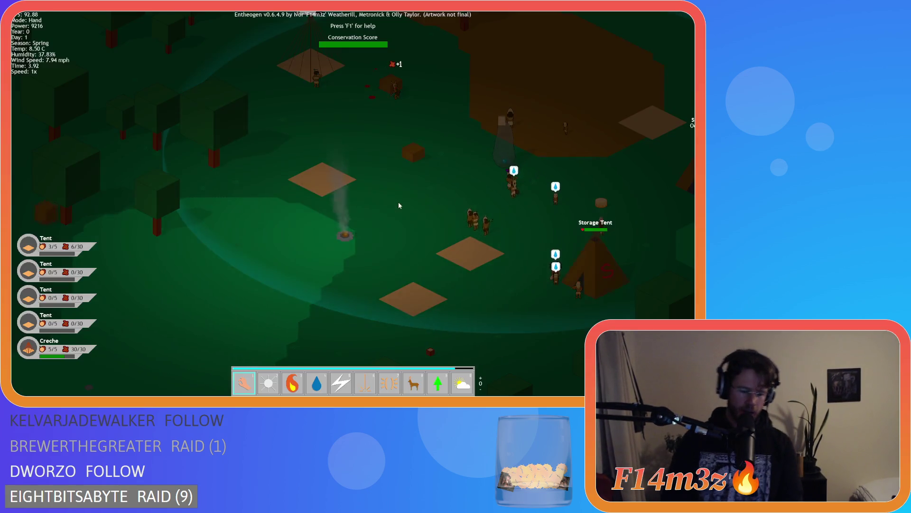
# - Cycle game speed through 8x and 4x back to 1x, then open a villager's Tribe panel
pyautogui.press('Up')
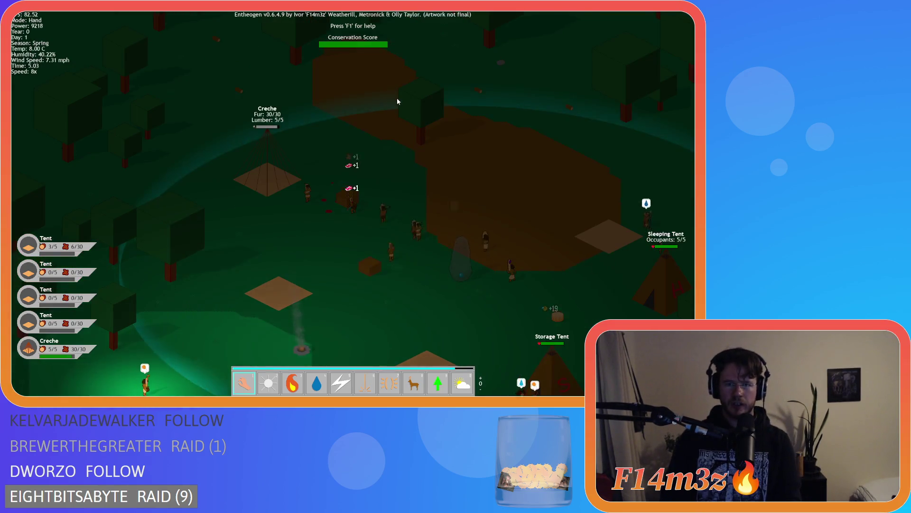
pyautogui.press('Down')
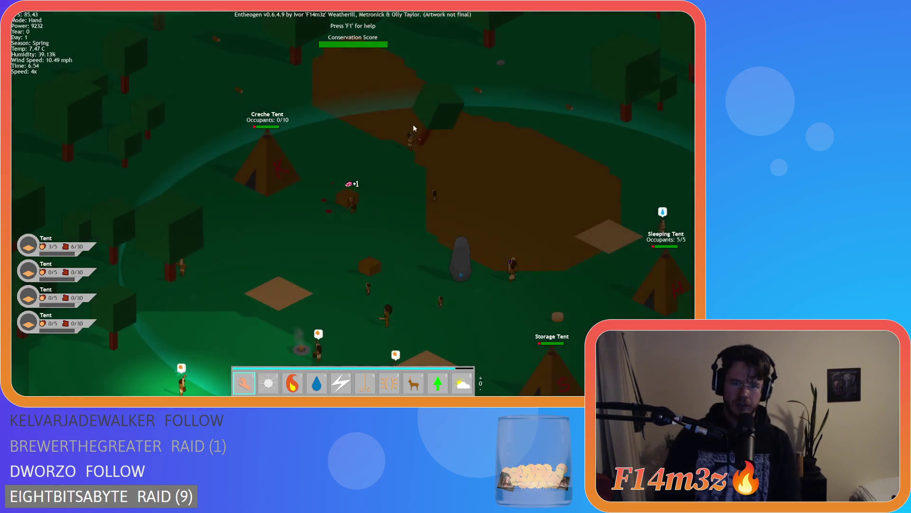
pyautogui.press('Down')
pyautogui.press('Down')
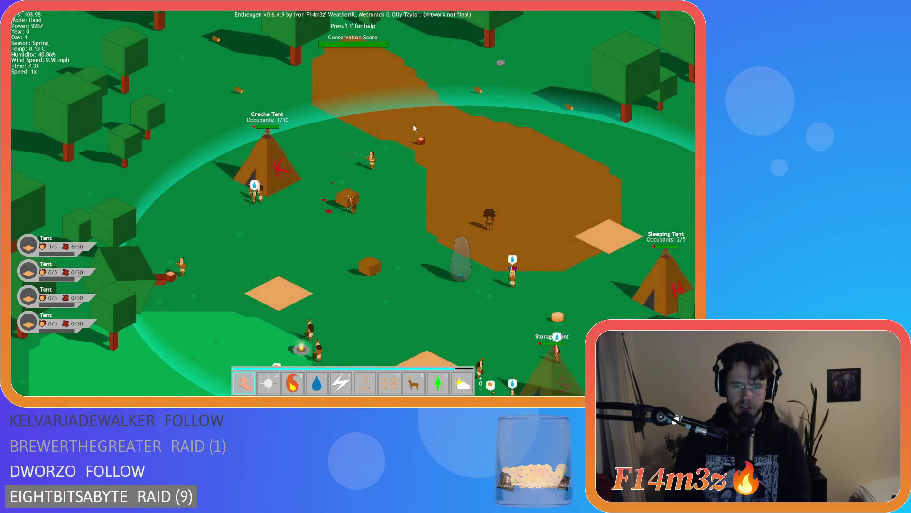
pyautogui.press('s')
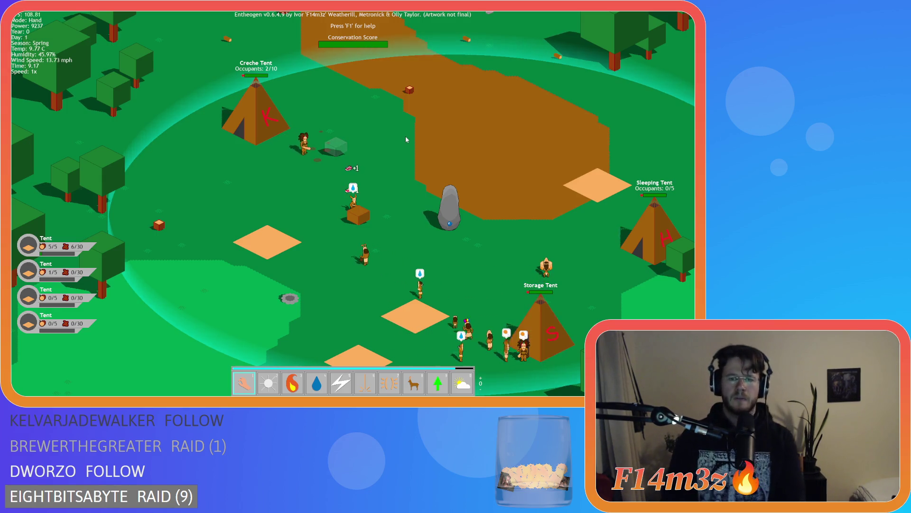
pyautogui.click(338, 161)
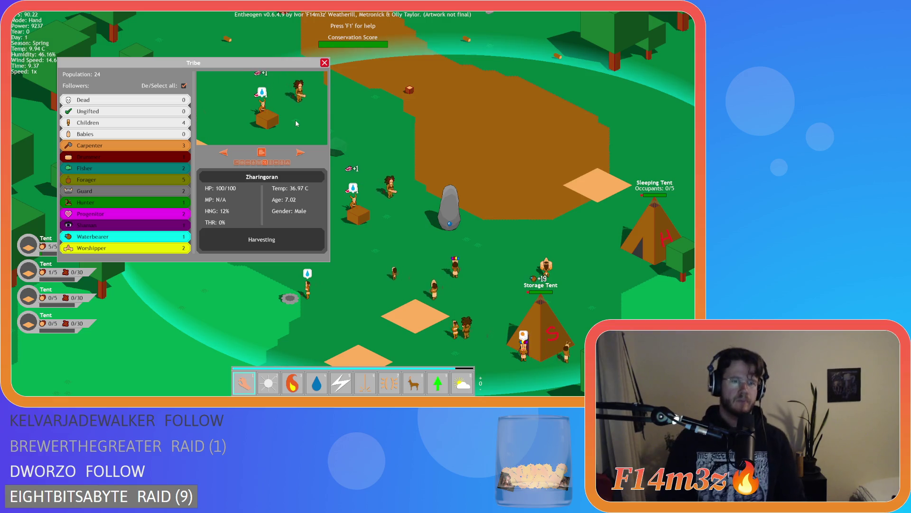
pyautogui.click(185, 86)
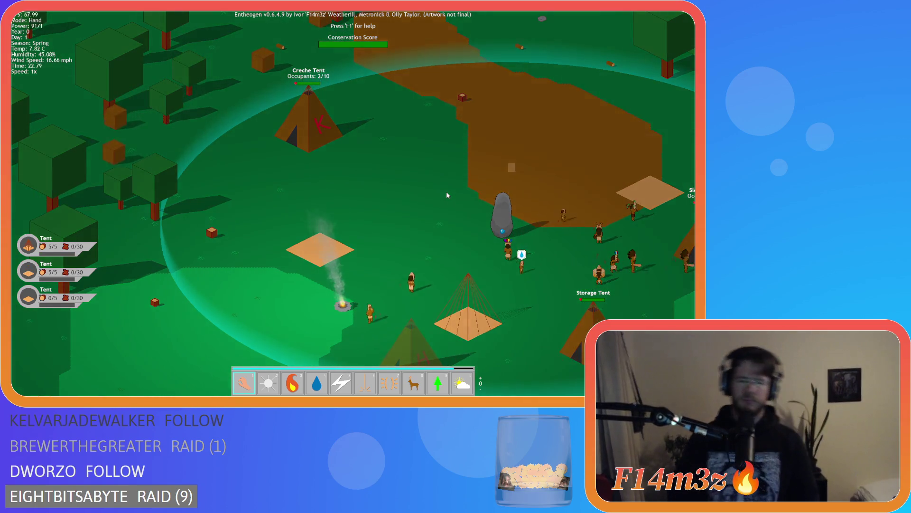
pyautogui.moveTo(446, 192); pyautogui.dragTo(383, 198)
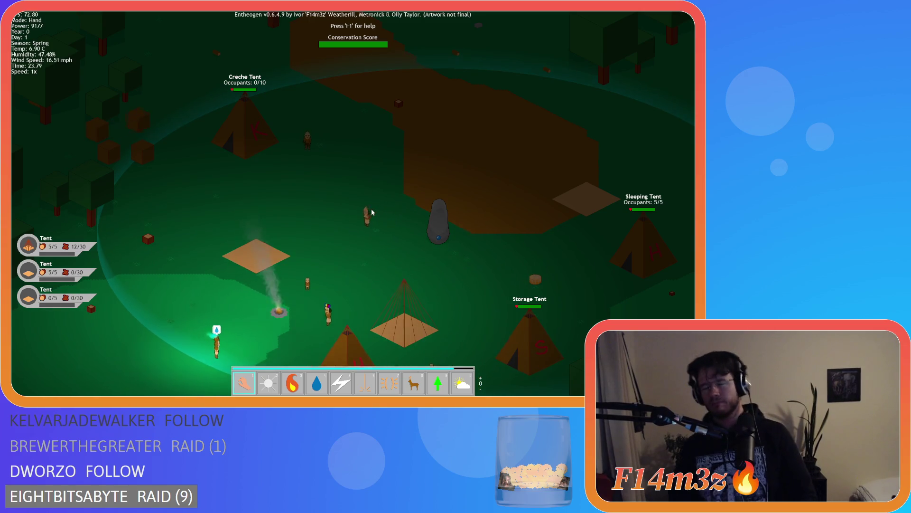
pyautogui.press('s')
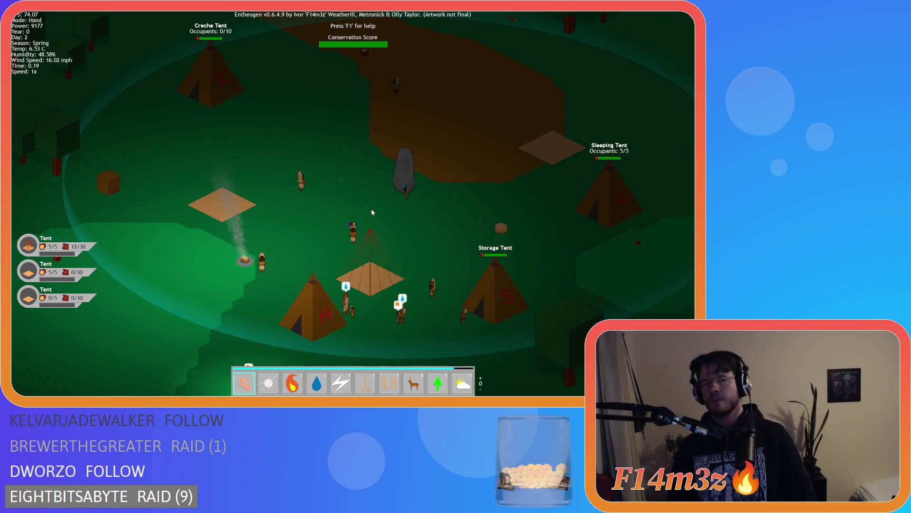
pyautogui.scroll(3, 451, 275)
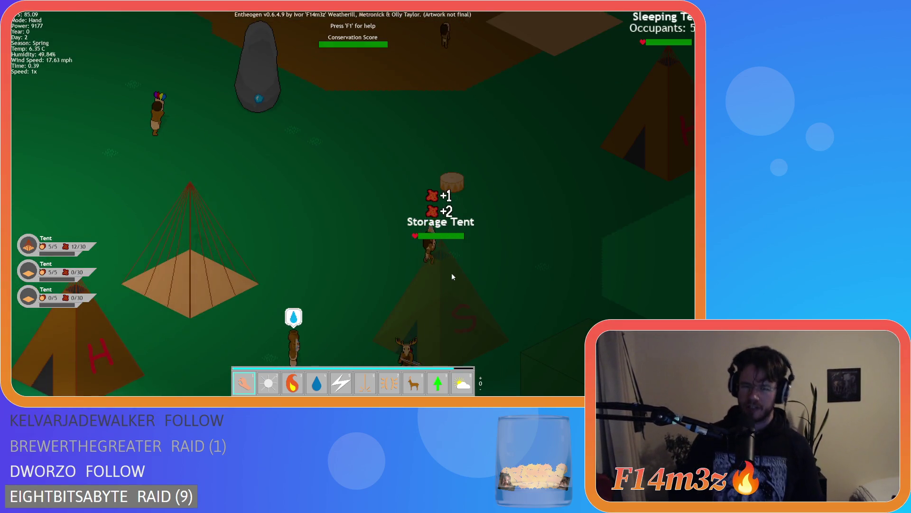
# - Zoom and pan around the camp, then quicksave the game with F5
pyautogui.scroll(-3, 452, 277)
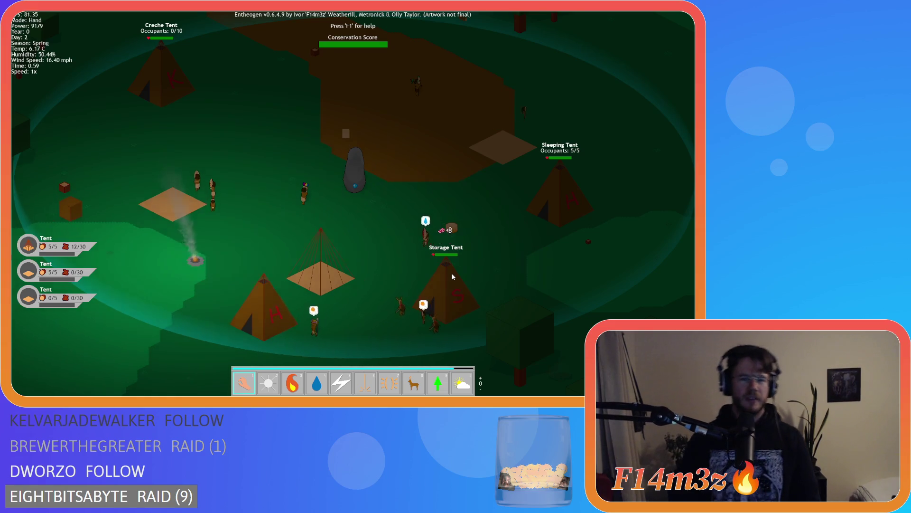
pyautogui.scroll(-5, 451, 272)
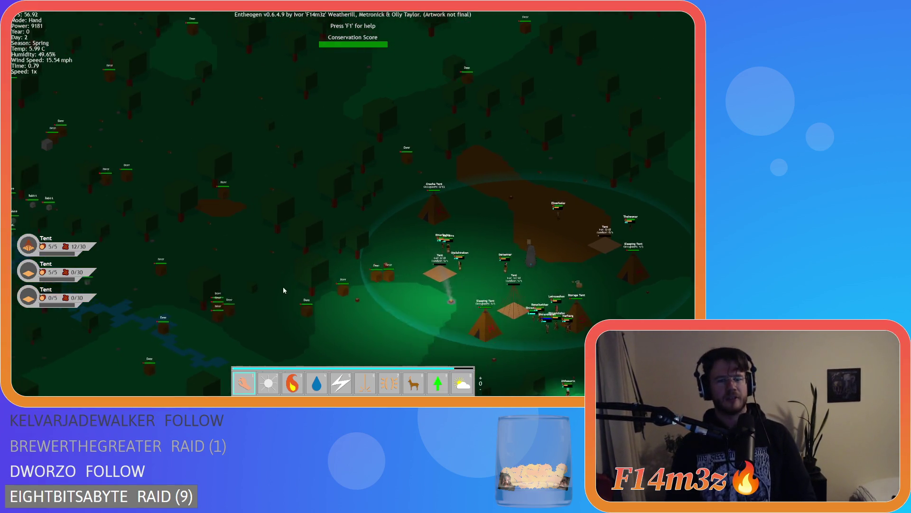
pyautogui.scroll(5, 266, 284)
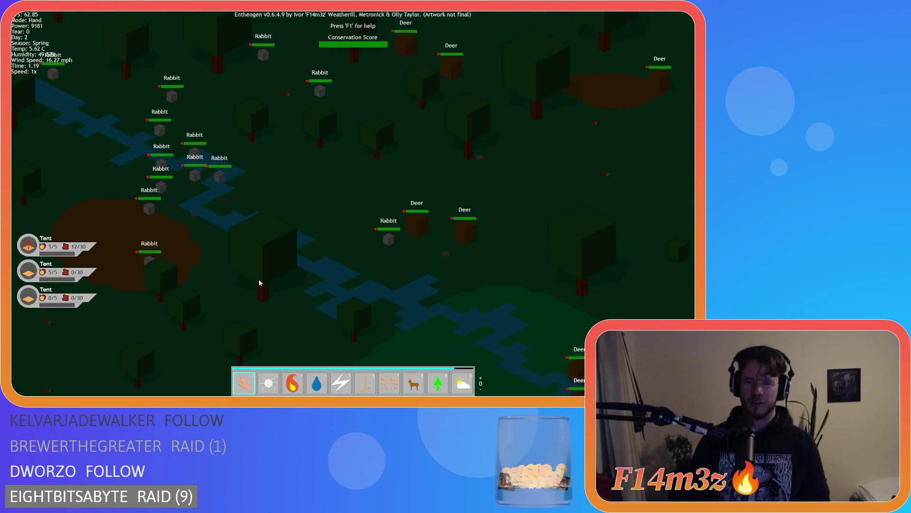
pyautogui.scroll(-4, 259, 279)
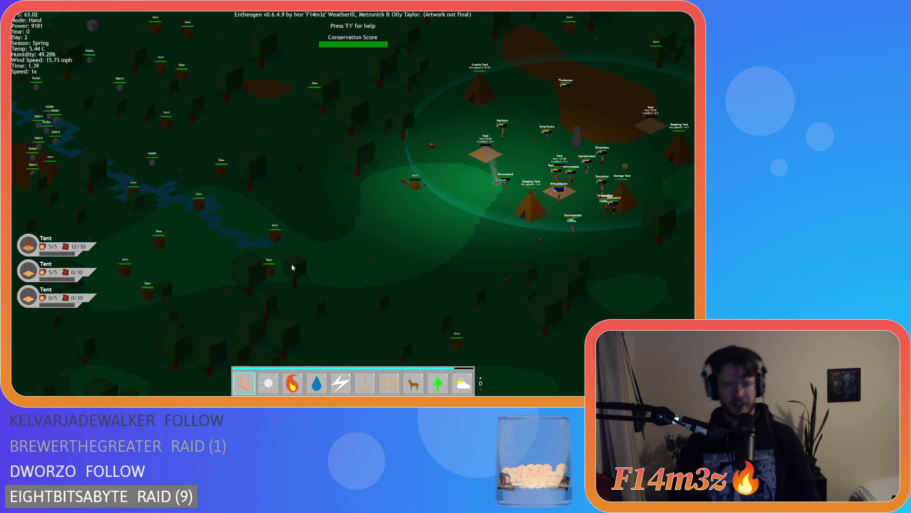
pyautogui.scroll(5, 391, 255)
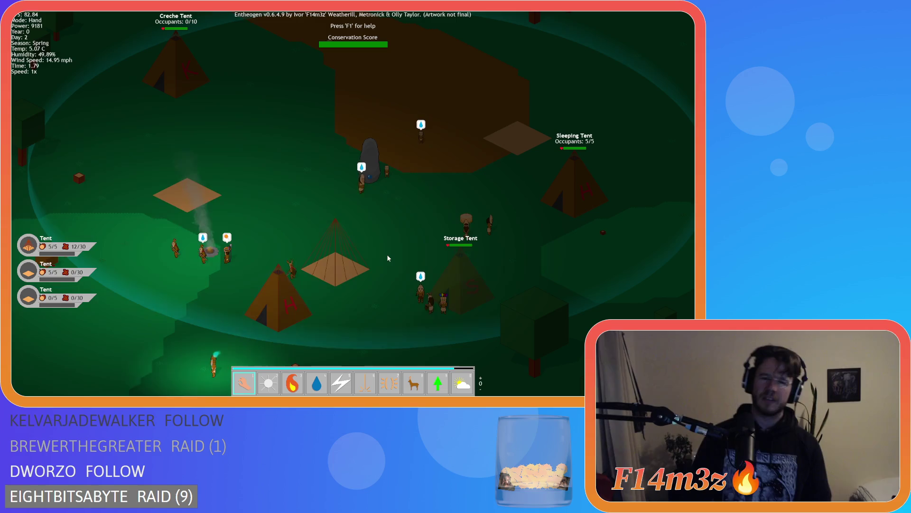
pyautogui.moveTo(286, 306); pyautogui.dragTo(293, 260)
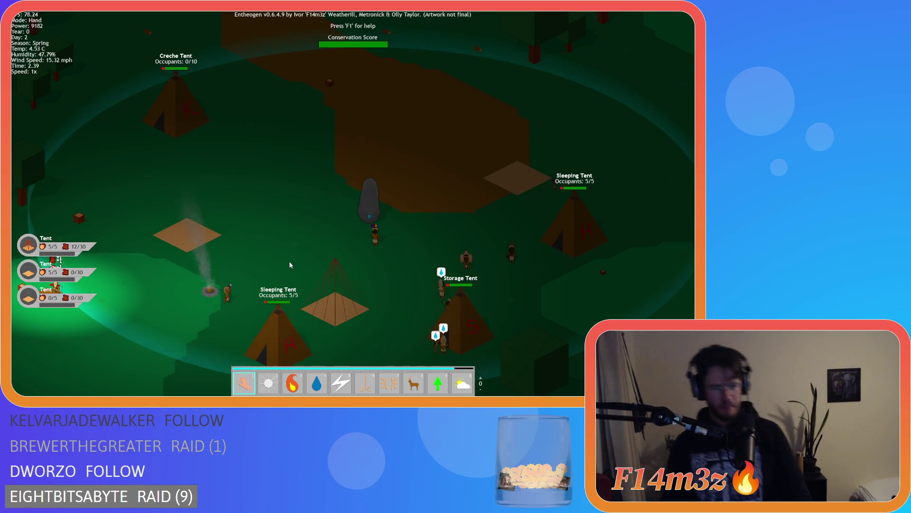
pyautogui.press('Down')
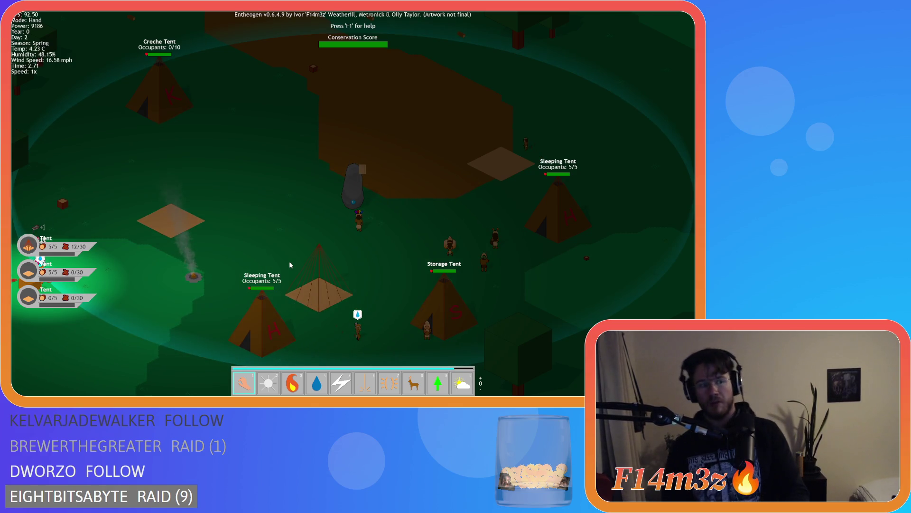
pyautogui.press('F5')
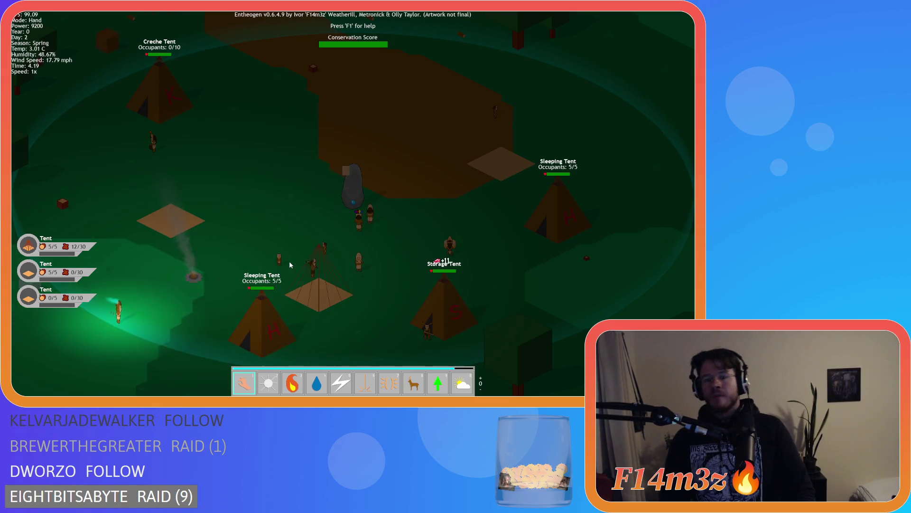
# - Pan the camera out over the forest and back toward the camp
pyautogui.scroll(-3, 289, 261)
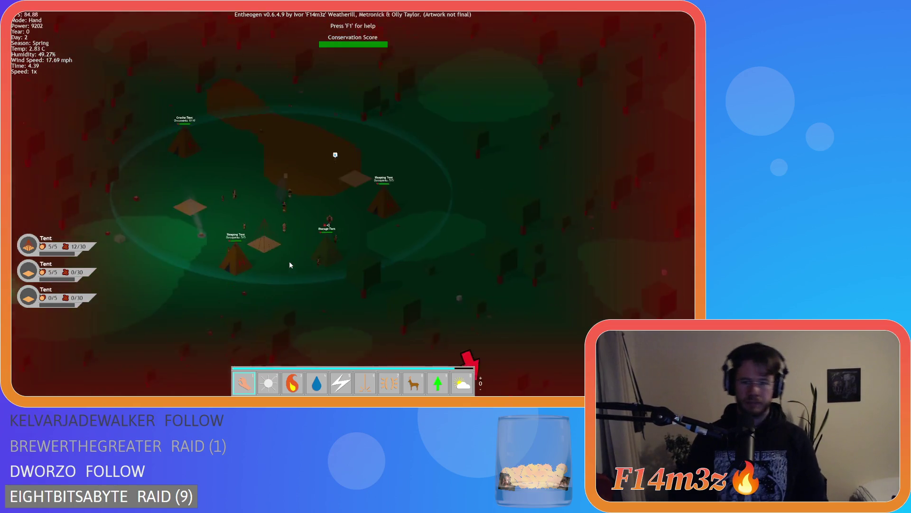
pyautogui.press('s')
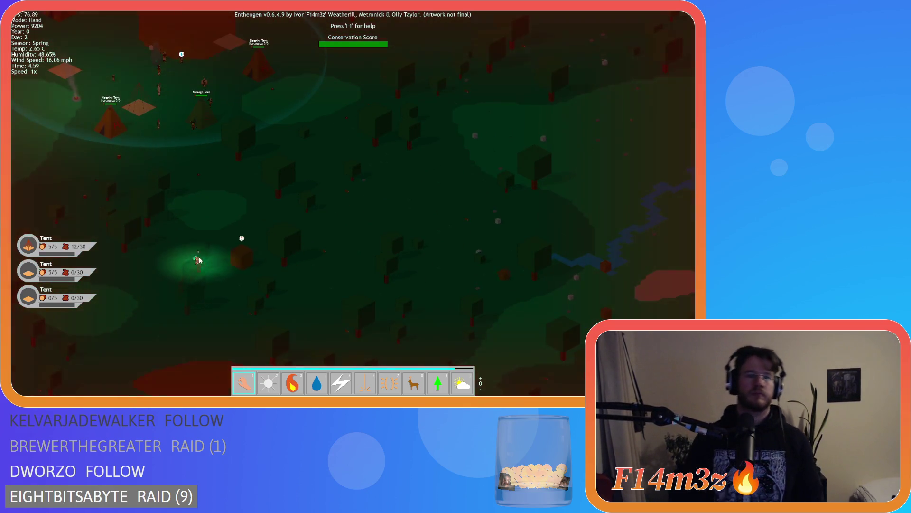
pyautogui.press('w')
pyautogui.press('a')
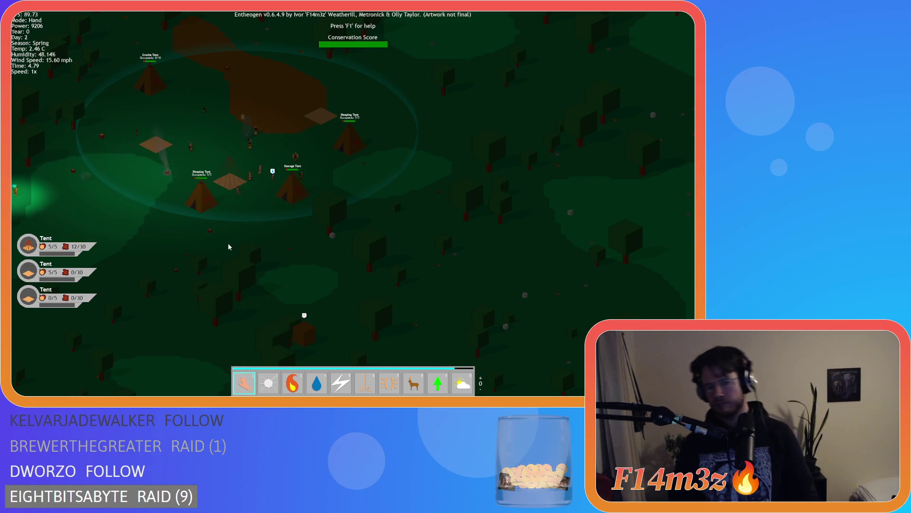
pyautogui.scroll(3, 219, 223)
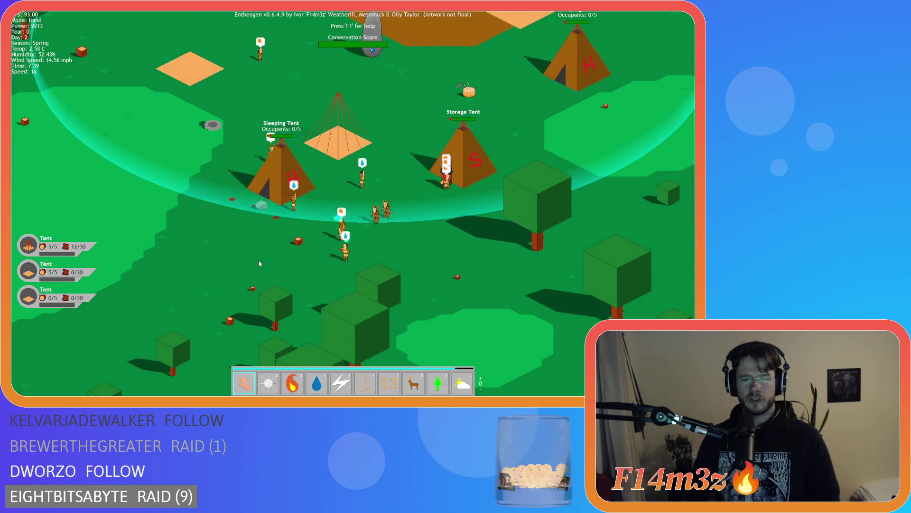
# - Toggle the Tribe and Camp overviews, then quit the game with Escape and Y
pyautogui.press('t')
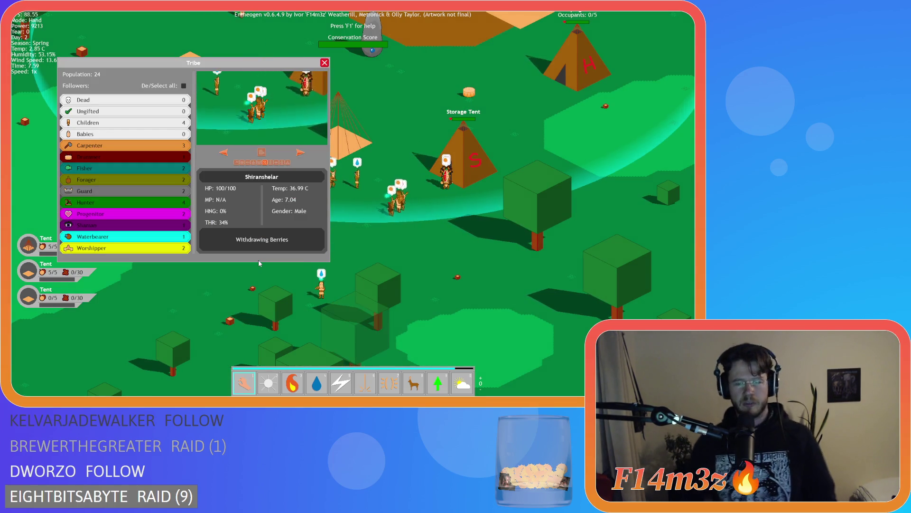
pyautogui.press('c')
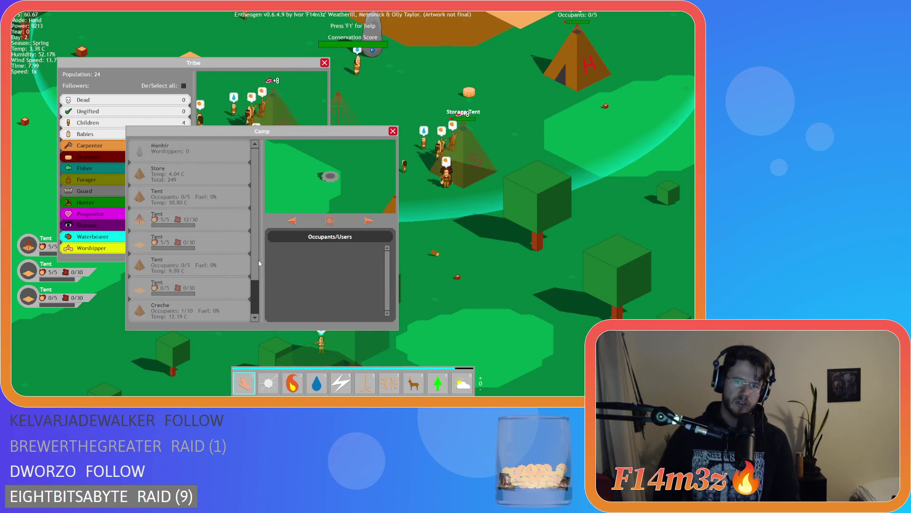
pyautogui.press('c')
pyautogui.press('t')
pyautogui.press('c')
pyautogui.press('t')
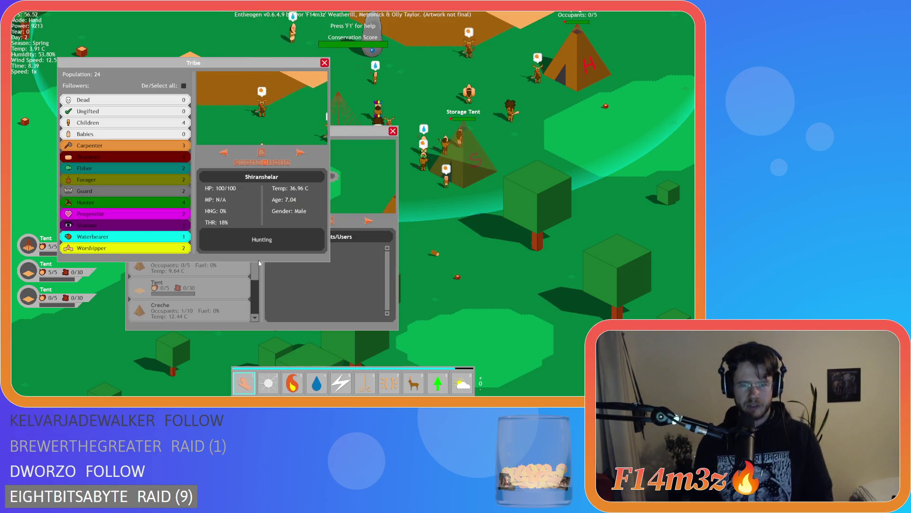
pyautogui.press('c')
pyautogui.press('t')
pyautogui.press('c')
pyautogui.press('t')
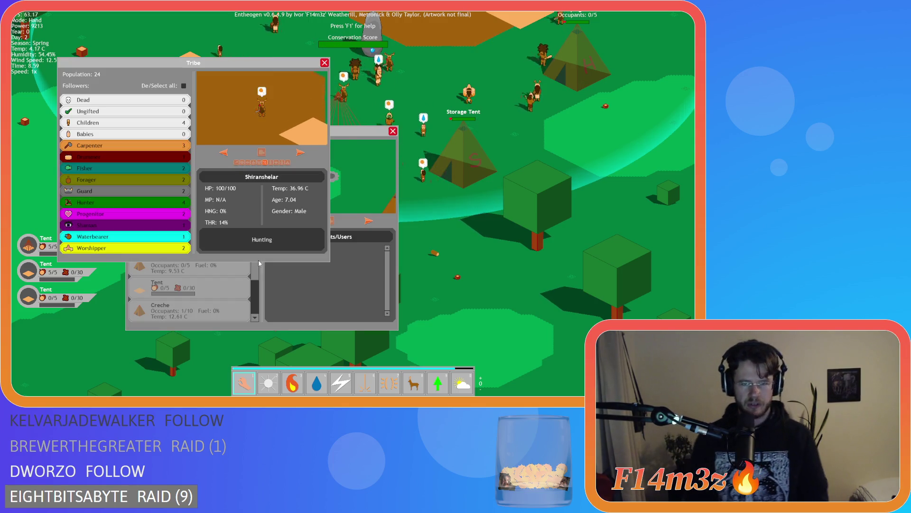
pyautogui.press('Escape')
pyautogui.press('Escape')
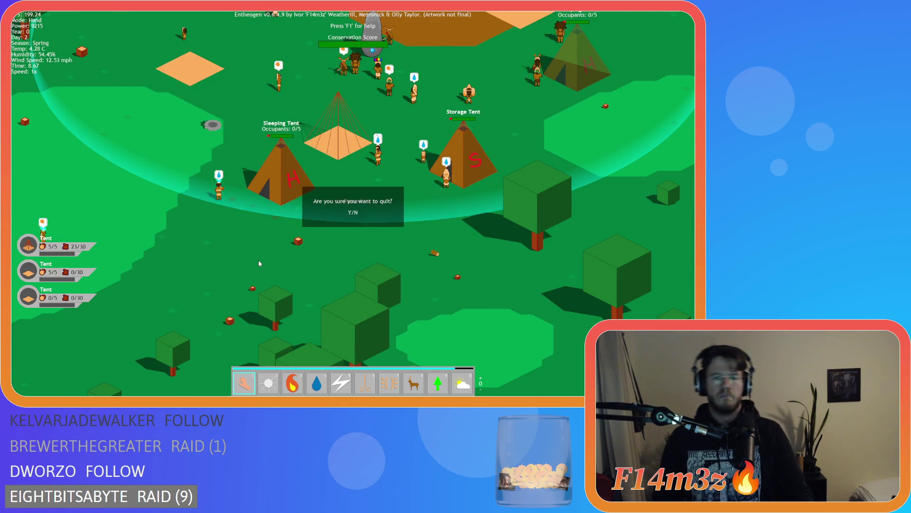
pyautogui.press('y')
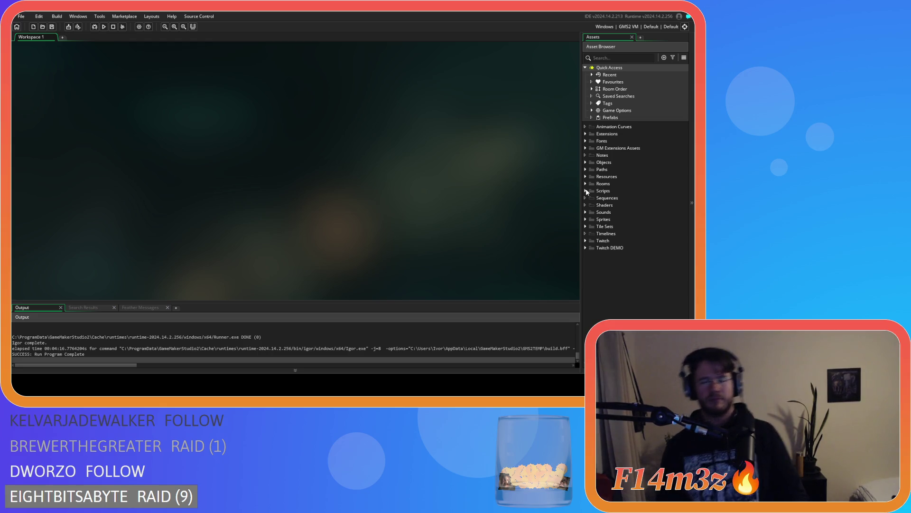
# - Expand Objects and its Lighting folder to show ob_lighting
pyautogui.click(586, 162)
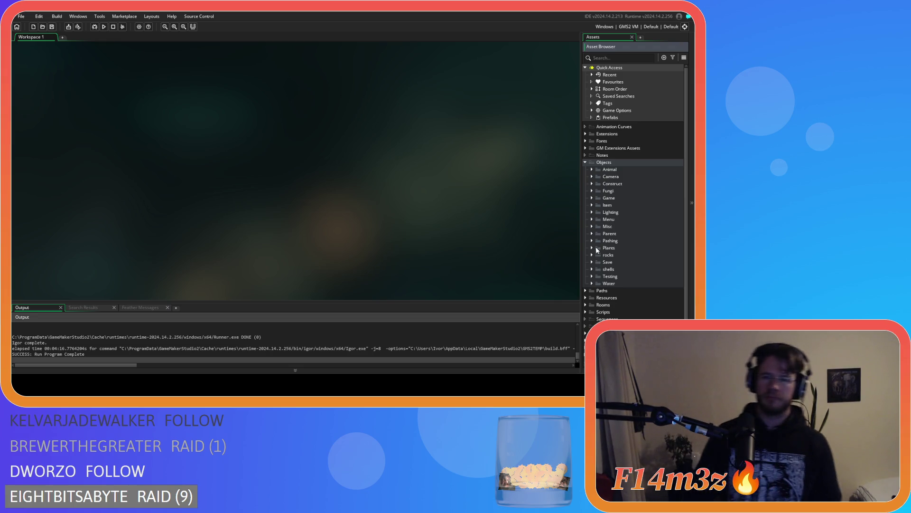
pyautogui.click(592, 212)
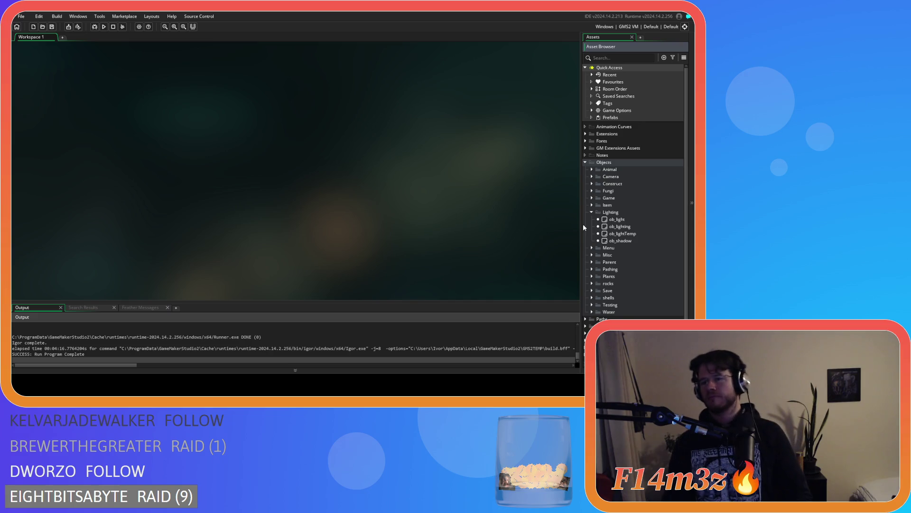
# - Open ob_lighting's Draw code and move line 188's view_current check onto its own line
pyautogui.doubleClick(620, 226)
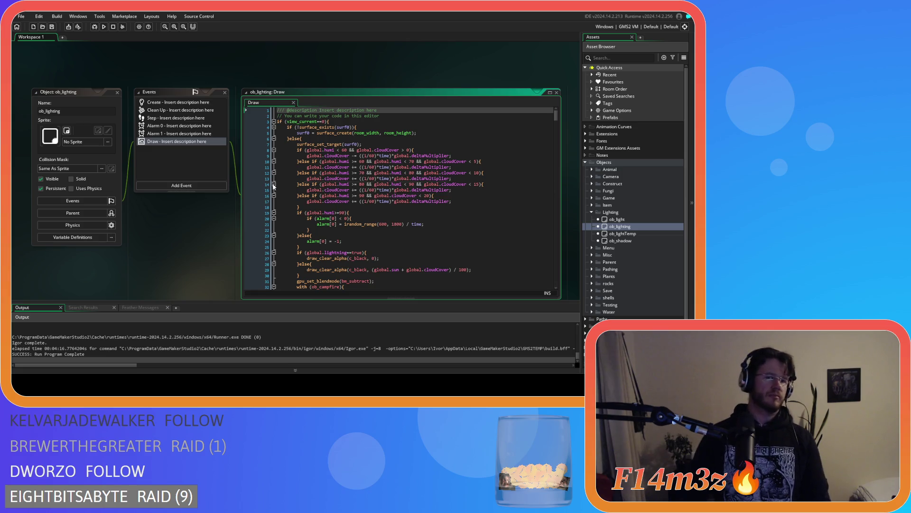
pyautogui.moveTo(555, 114); pyautogui.dragTo(559, 170)
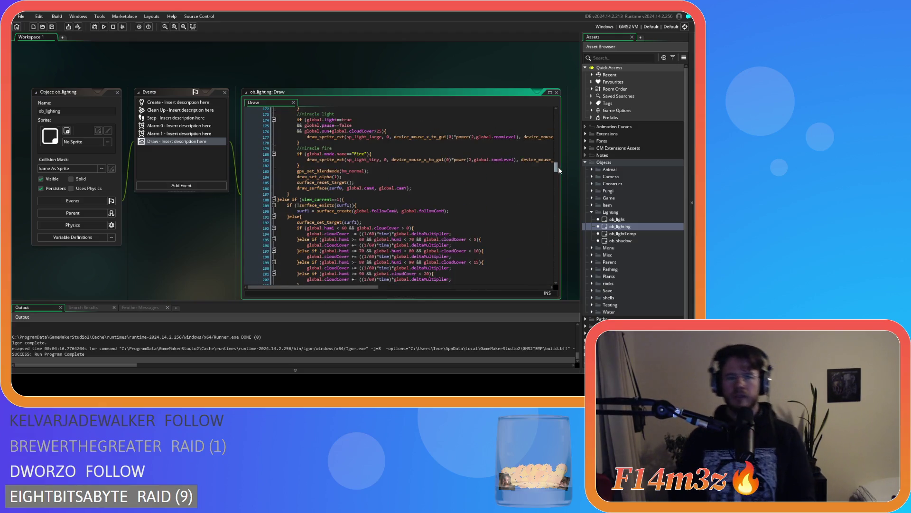
pyautogui.click(302, 199)
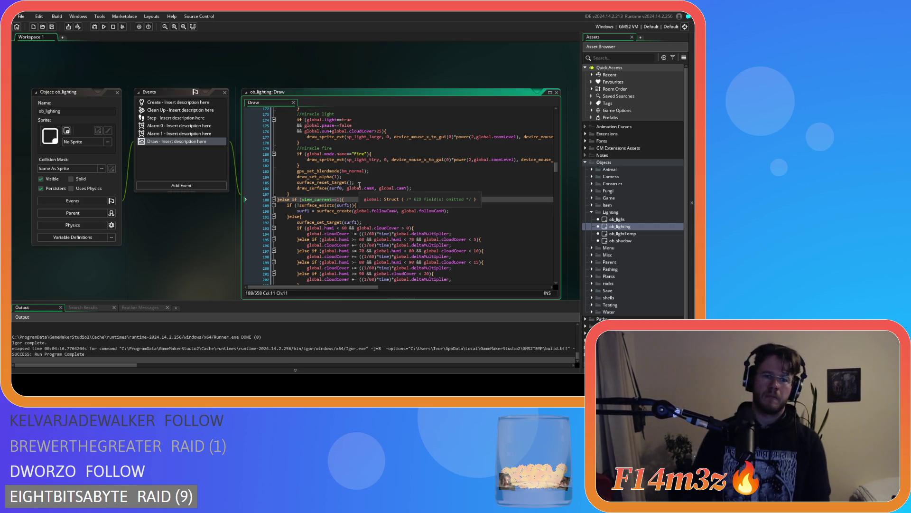
pyautogui.press('Return')
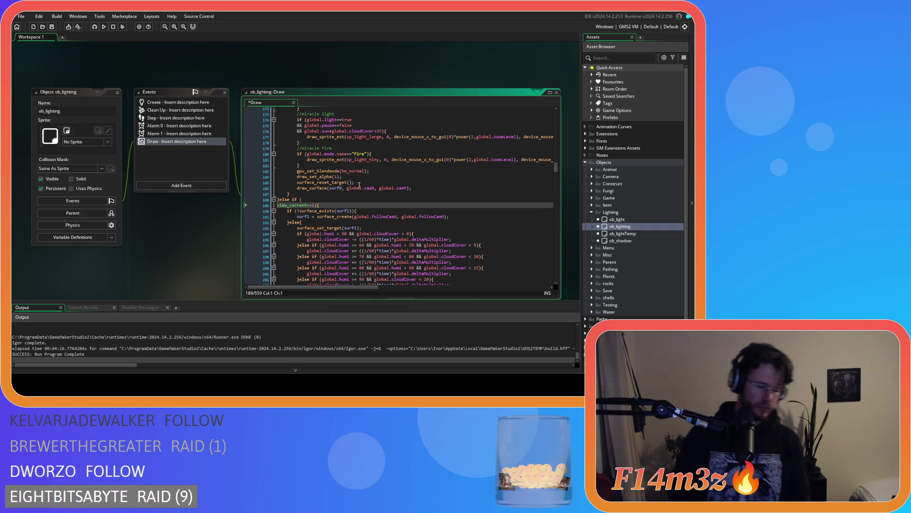
pyautogui.write('&&')
pyautogui.click(311, 200)
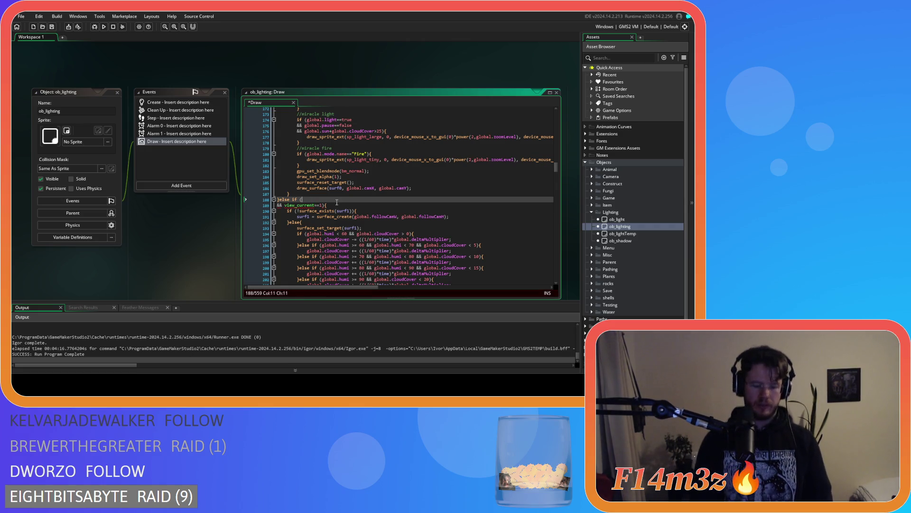
# - Extend the else on line 188 to test view_visible[1]==true via autocomplete
pyautogui.write('view_')
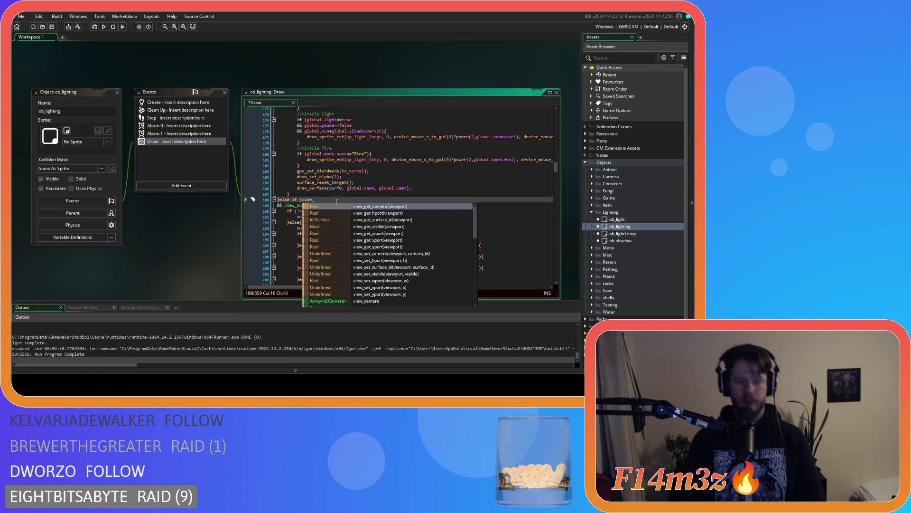
pyautogui.write('visible')
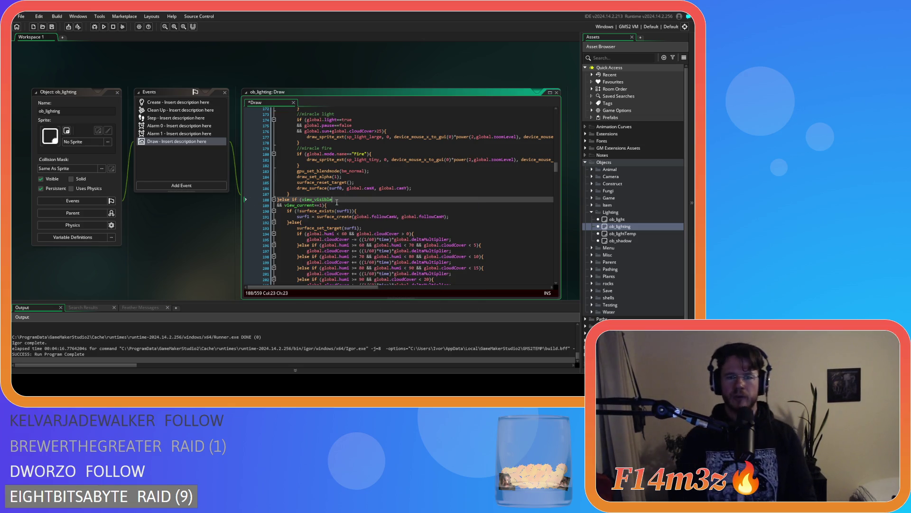
pyautogui.moveTo(325, 197)
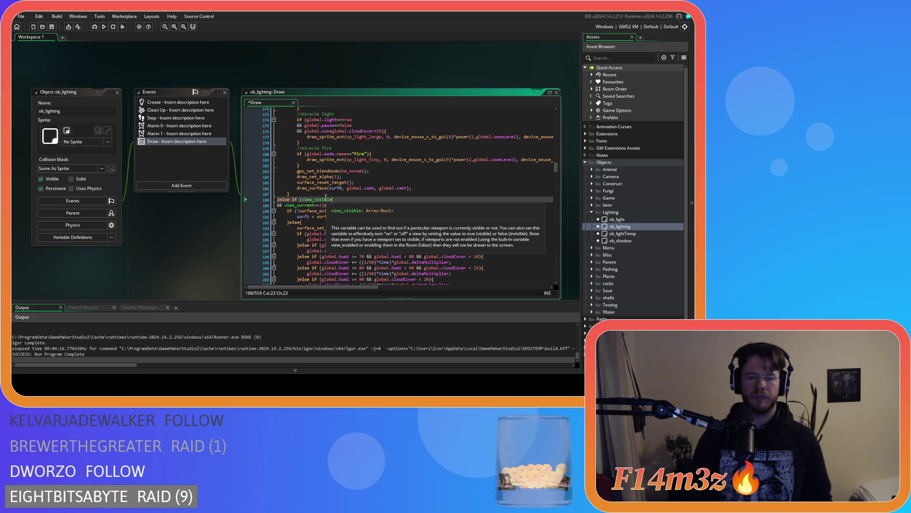
pyautogui.write('[1]==')
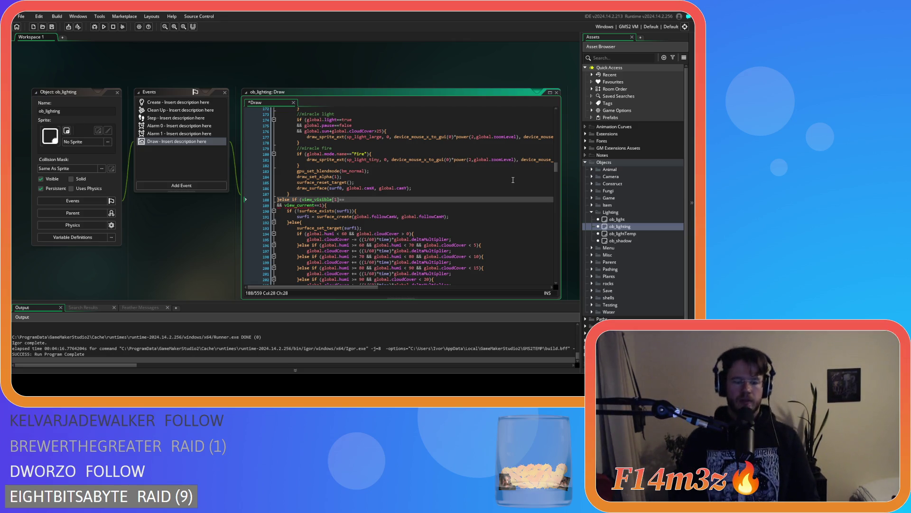
pyautogui.write('true')
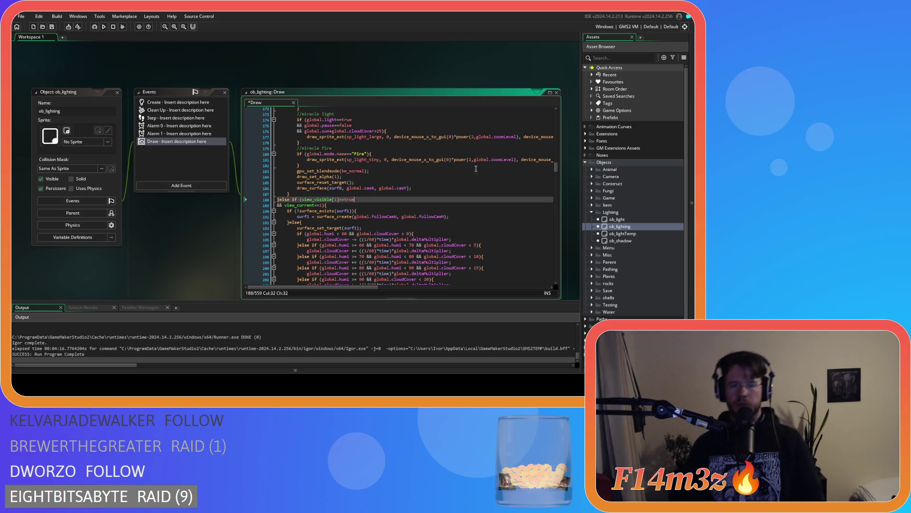
pyautogui.doubleClick(316, 197)
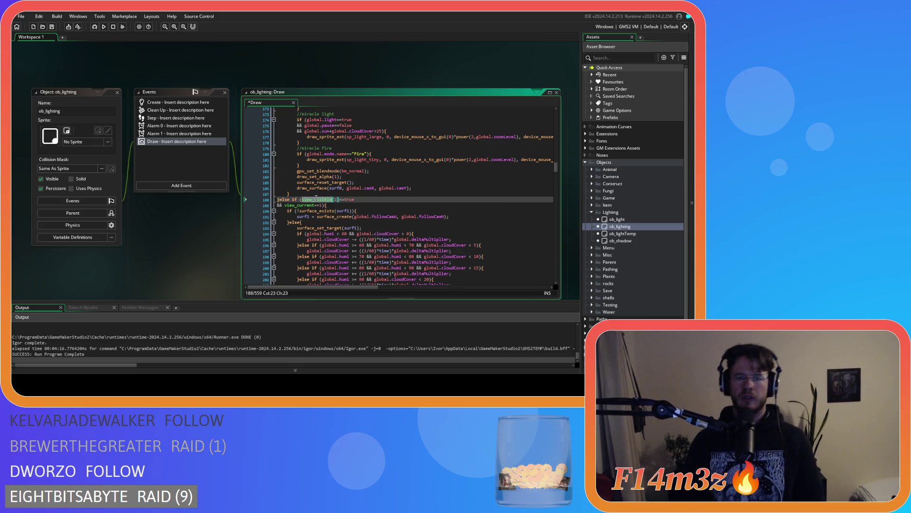
# - Search the project for view_visible, reviewing uses in sc_windowTribe, sc_windowCamp, sc_follow, ob_gui and ob_camera
pyautogui.hotkey('ctrl', 'f')
pyautogui.click(213, 102)
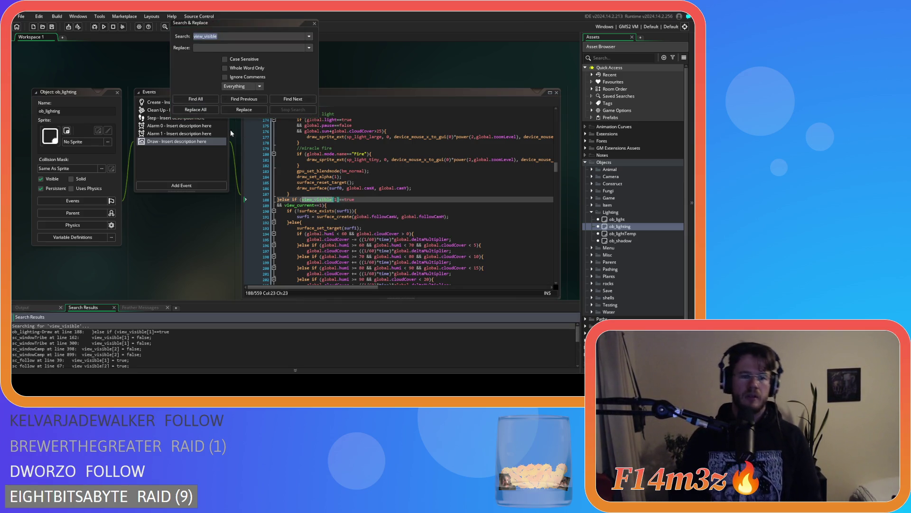
pyautogui.scroll(-2, 164, 343)
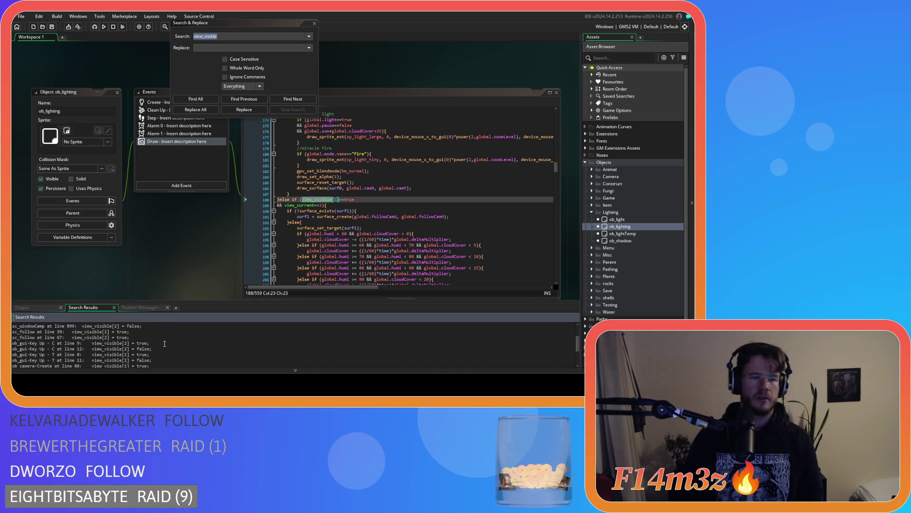
pyautogui.scroll(-2, 164, 343)
pyautogui.scroll(4, 170, 360)
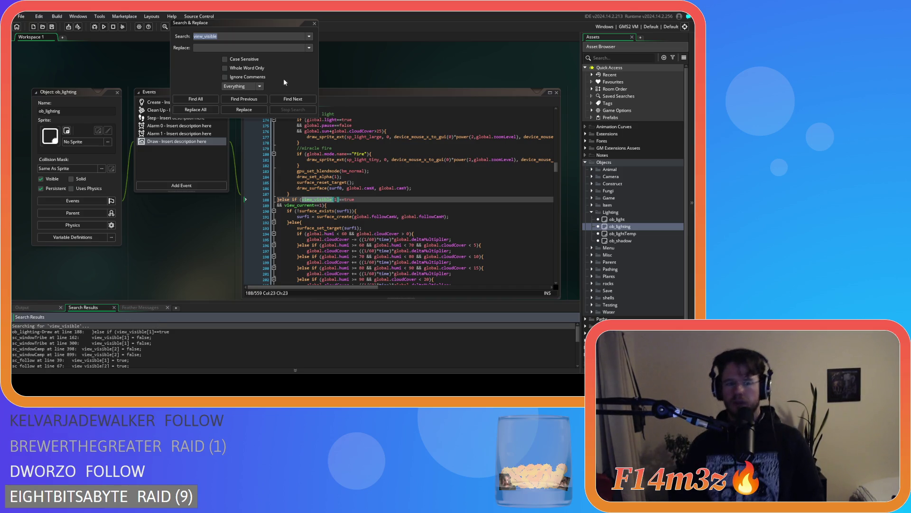
pyautogui.click(314, 23)
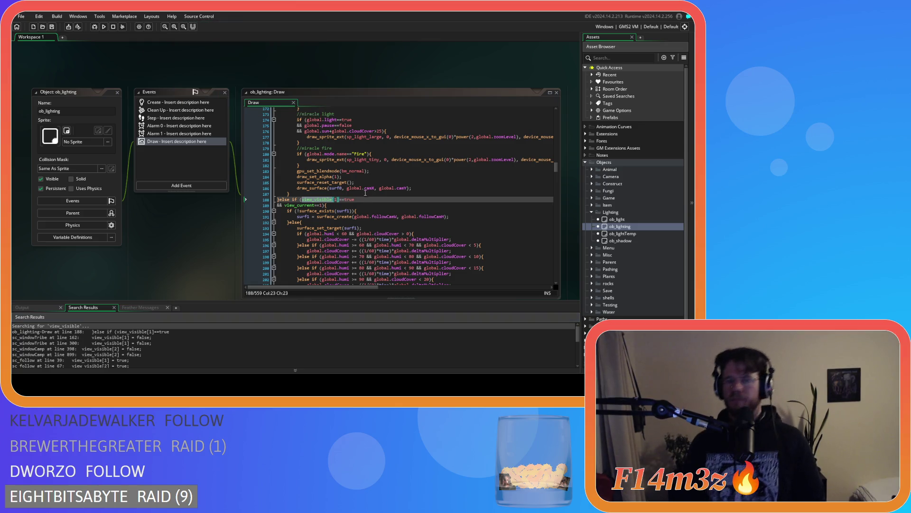
# - Select and copy the two-line view_visible[1]==true && view_current==1 condition
pyautogui.moveTo(357, 200); pyautogui.dragTo(302, 201)
pyautogui.scroll(-16, 379, 210)
pyautogui.scroll(-16, 379, 209)
pyautogui.moveTo(557, 193); pyautogui.dragTo(563, 226)
pyautogui.scroll(-3, 354, 266)
pyautogui.scroll(-20, 350, 247)
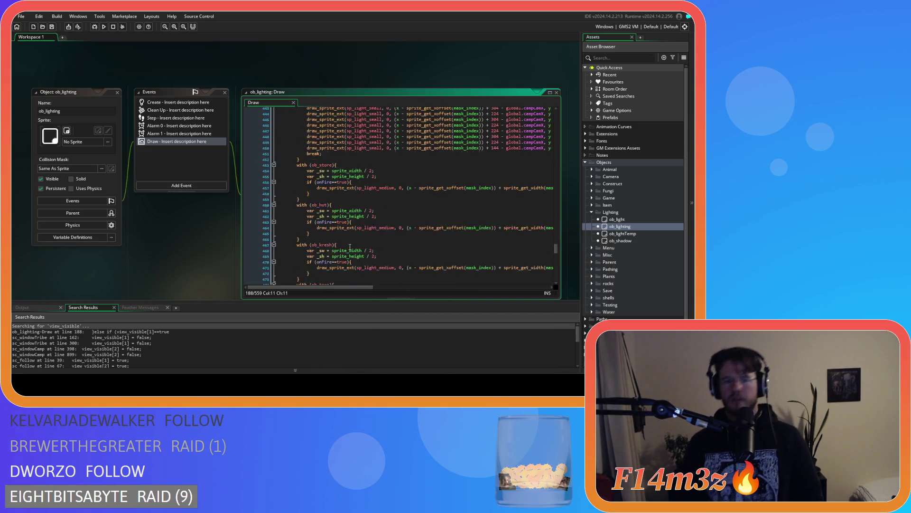
pyautogui.moveTo(558, 272); pyautogui.dragTo(523, 167)
pyautogui.scroll(-4, 525, 169)
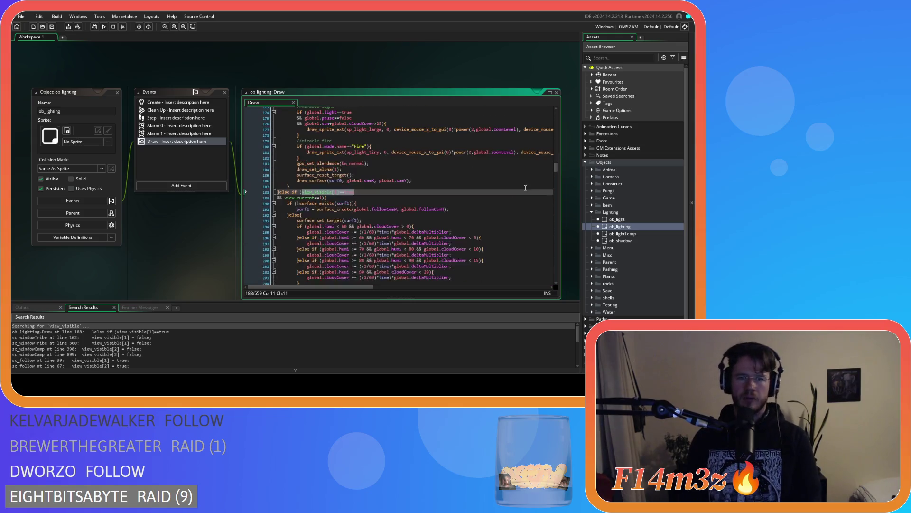
pyautogui.click(344, 198)
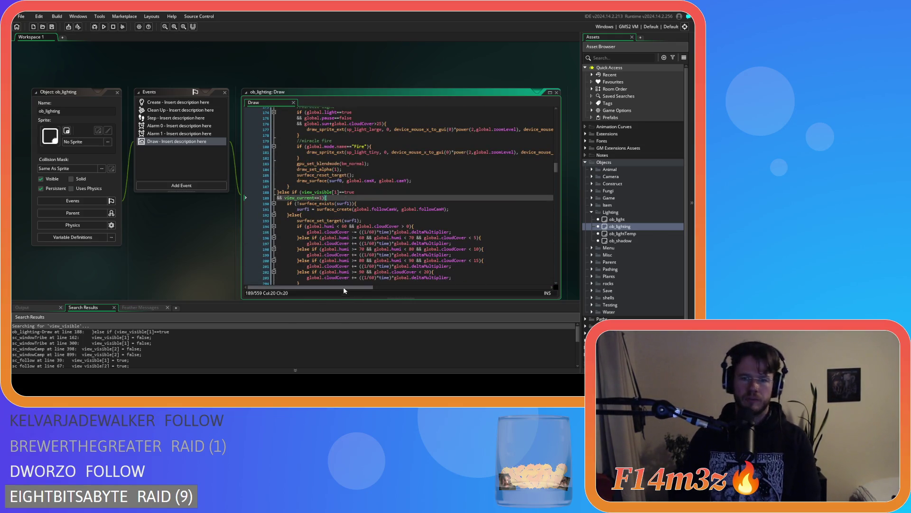
pyautogui.moveTo(557, 168)
pyautogui.mouseDown()
pyautogui.moveTo(566, 224)
pyautogui.moveTo(537, 115)
pyautogui.moveTo(557, 172)
pyautogui.mouseUp()
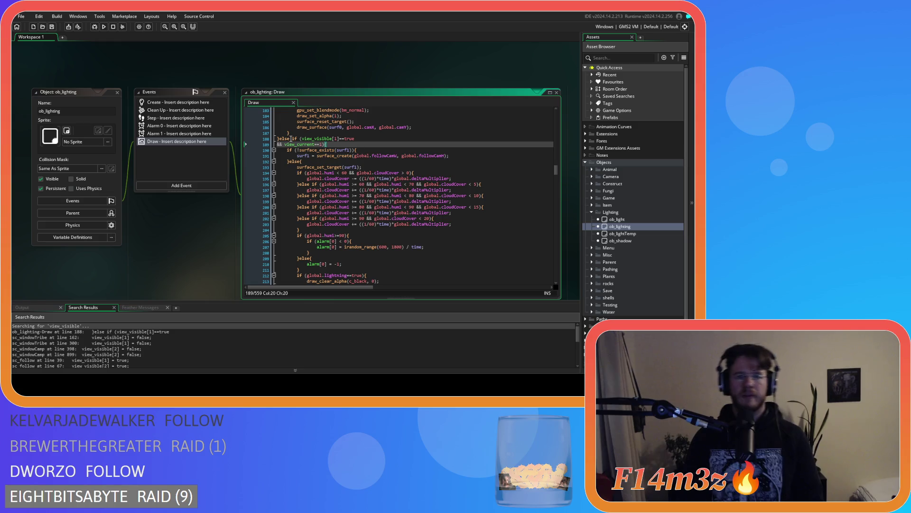
pyautogui.moveTo(292, 138); pyautogui.dragTo(325, 150)
pyautogui.hotkey('ctrl', 'c')
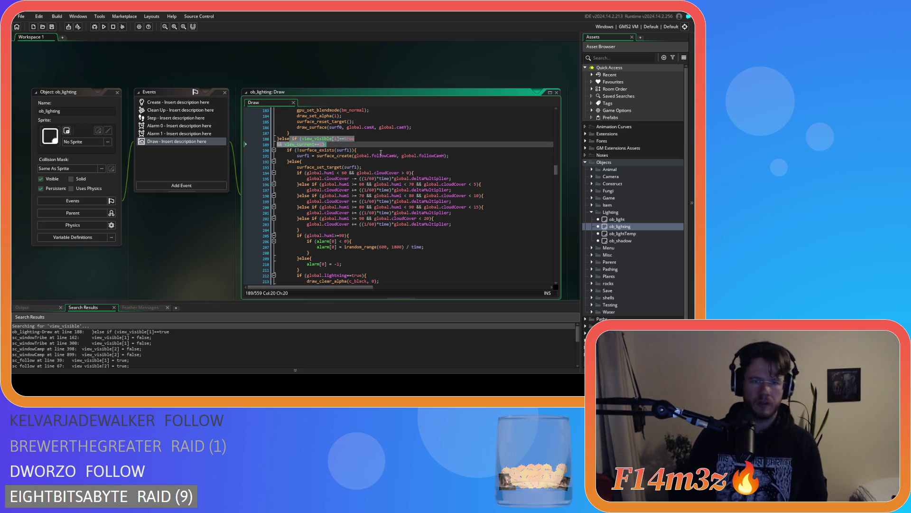
pyautogui.moveTo(556, 170); pyautogui.dragTo(556, 229)
# - Paste the condition onto line 374's else and change both view numbers to 2
pyautogui.click(290, 160)
pyautogui.hotkey('ctrl', 'v')
pyautogui.doubleClick(337, 161)
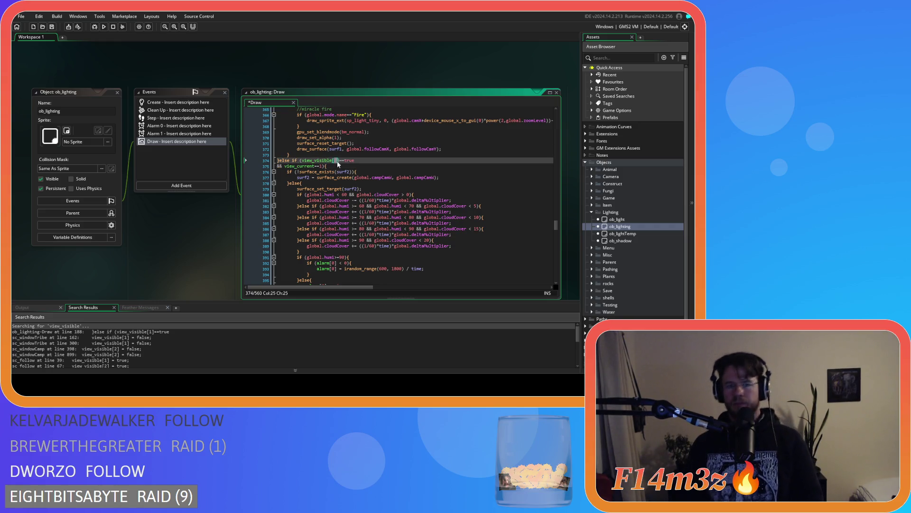
pyautogui.write('2')
pyautogui.click(319, 172)
pyautogui.click(320, 166)
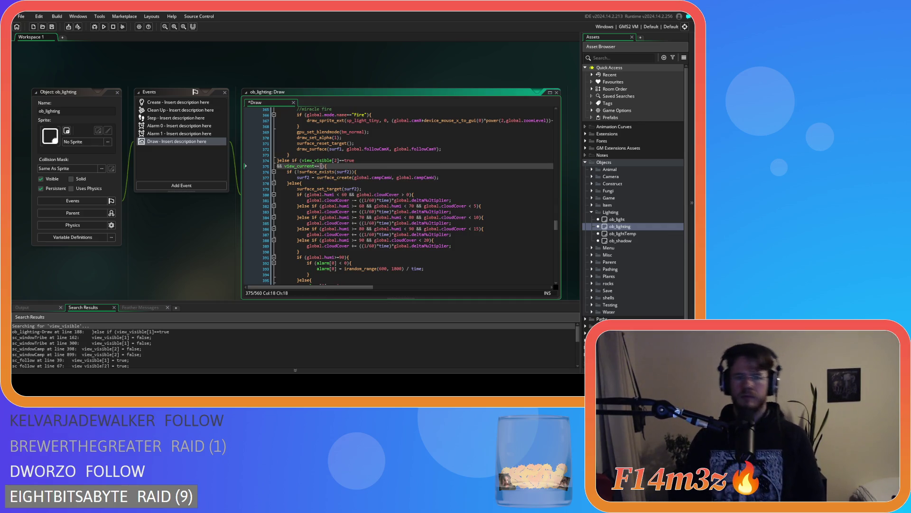
pyautogui.press('Delete')
pyautogui.write('2')
# - Save the Draw event and start a test run with F5
pyautogui.click(345, 167)
pyautogui.hotkey('ctrl', 's')
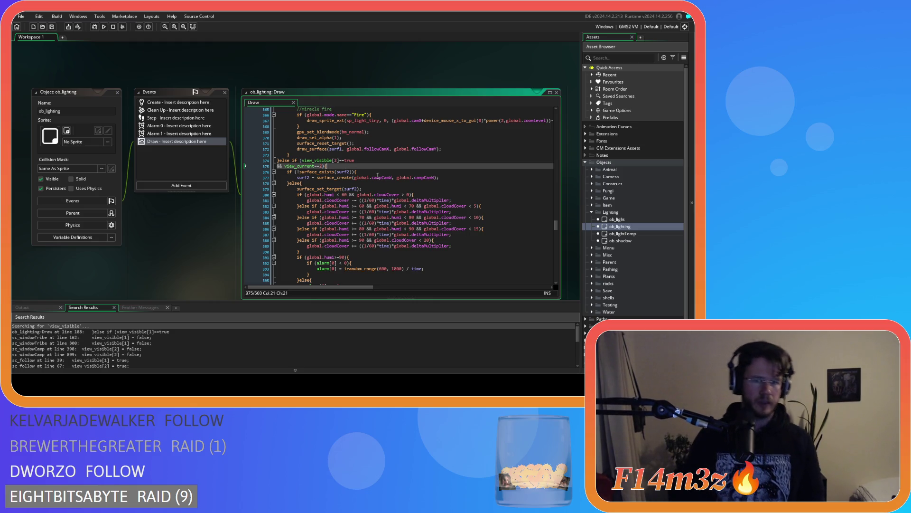
pyautogui.press('F5')
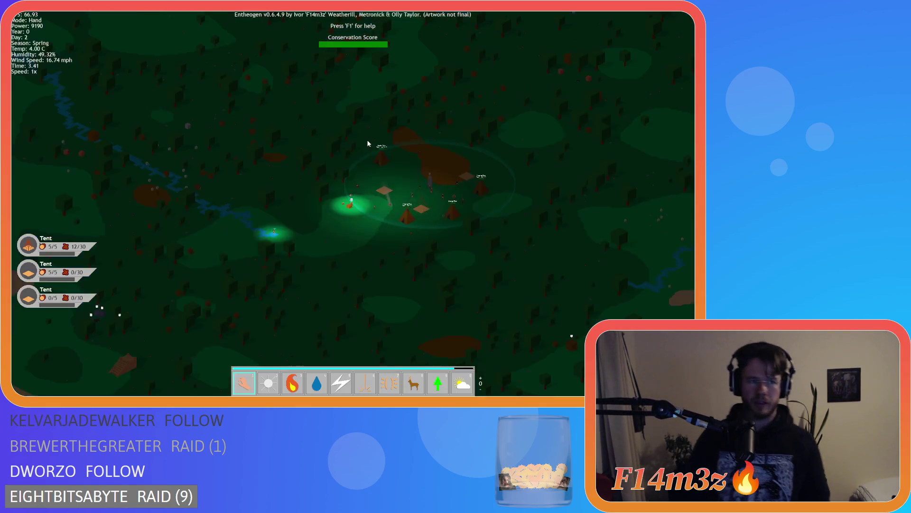
# - Zoom in and out on the forest camp with three tents in the running game
pyautogui.scroll(-5, 366, 150)
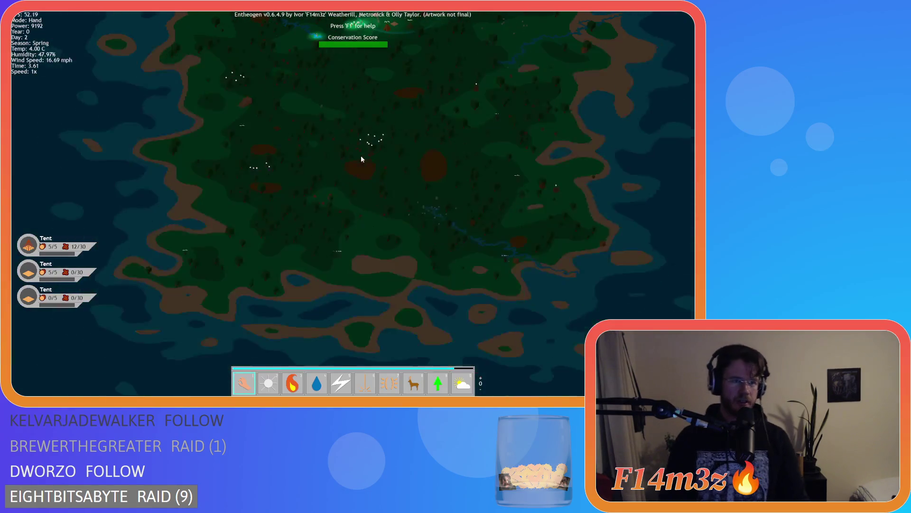
pyautogui.scroll(8, 361, 156)
pyautogui.scroll(-5, 360, 159)
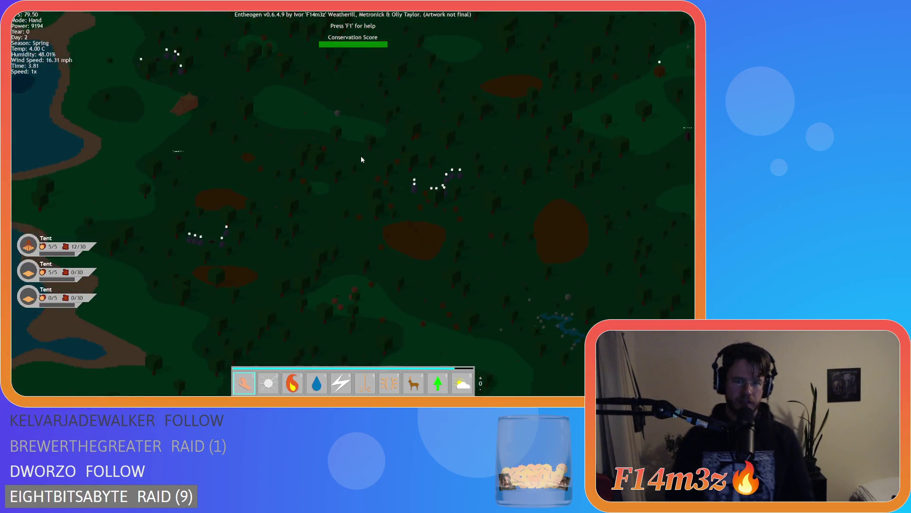
pyautogui.scroll(5, 366, 163)
pyautogui.scroll(-5, 366, 162)
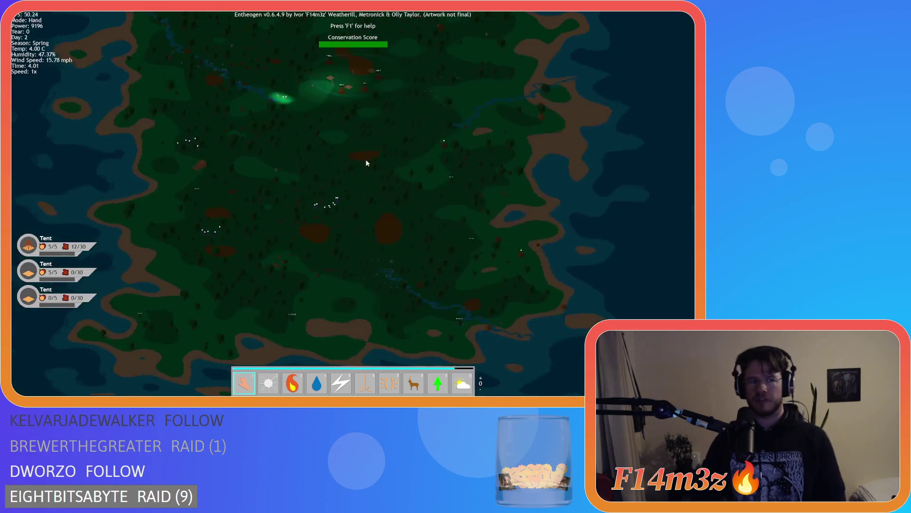
pyautogui.scroll(2, 358, 186)
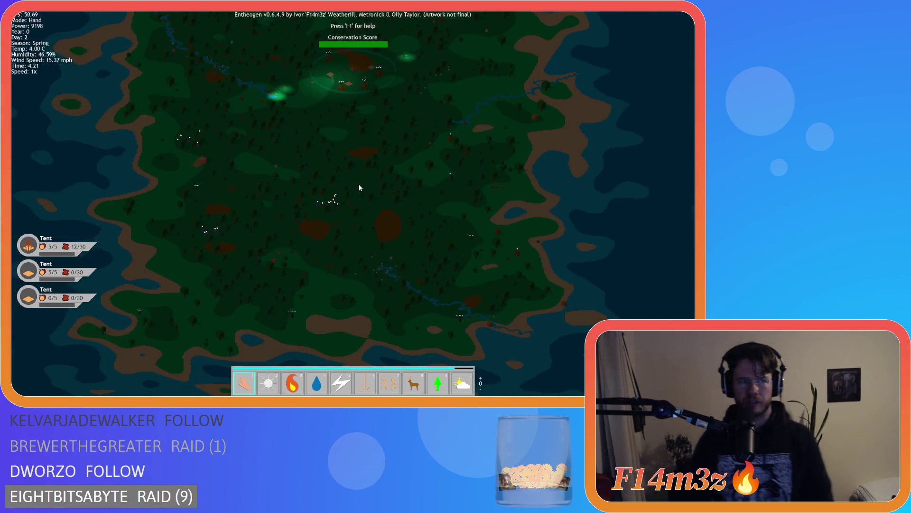
pyautogui.scroll(-2, 360, 184)
pyautogui.scroll(5, 358, 183)
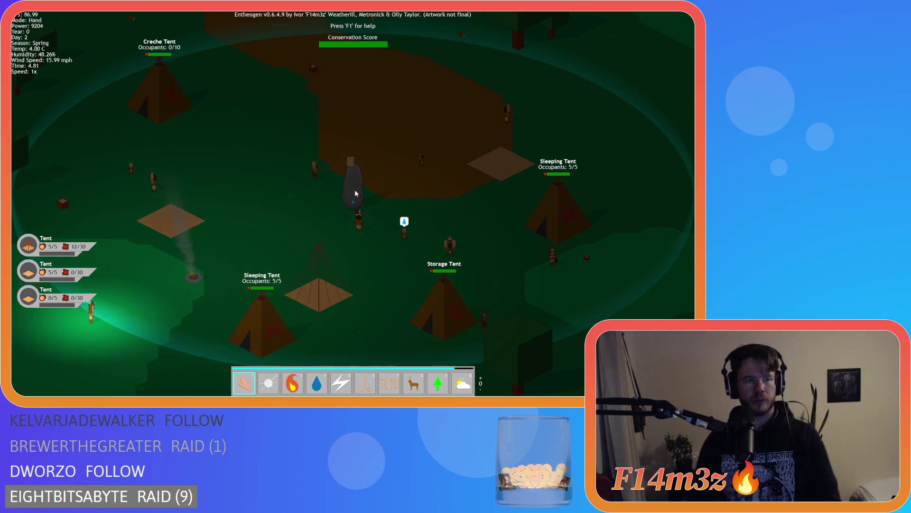
pyautogui.click(356, 191)
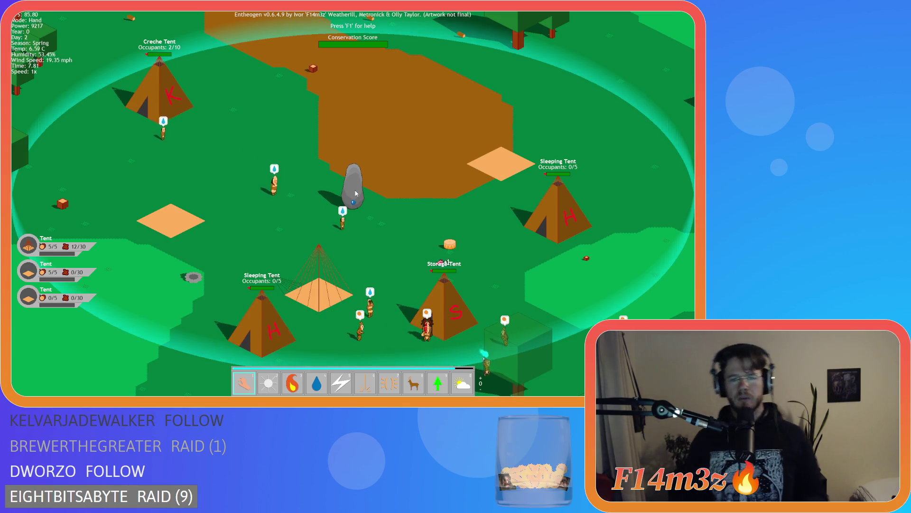
# - Quit the game, collapse all workspace windows, and collapse the Lighting and Objects folders
pyautogui.press('Escape')
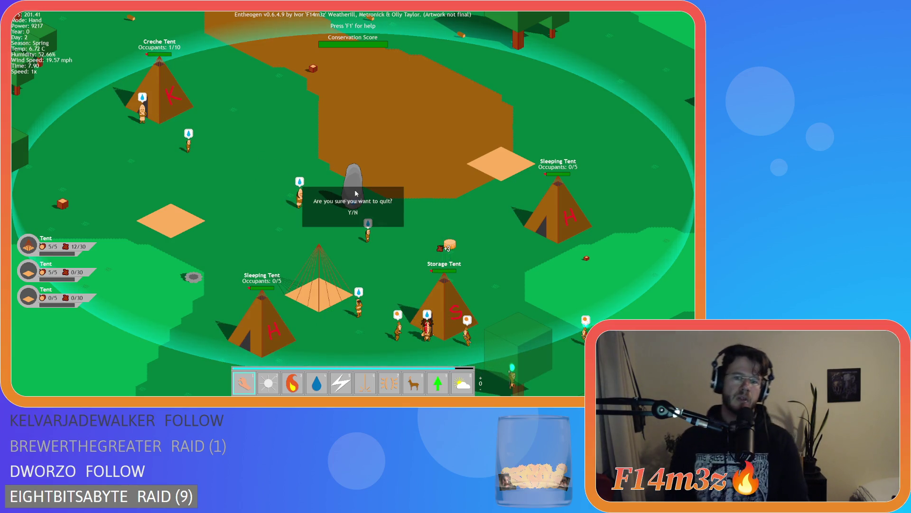
pyautogui.press('y')
pyautogui.rightClick(161, 231)
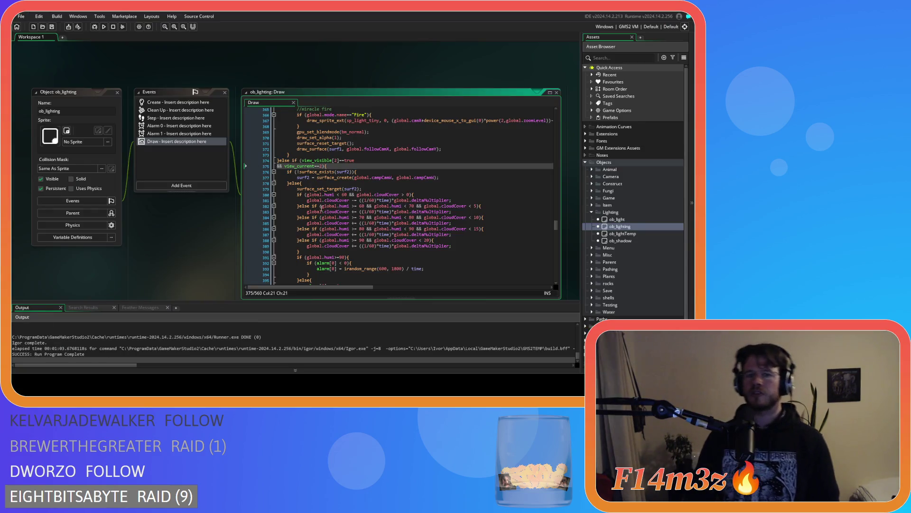
pyautogui.moveTo(175, 242)
pyautogui.click(216, 250)
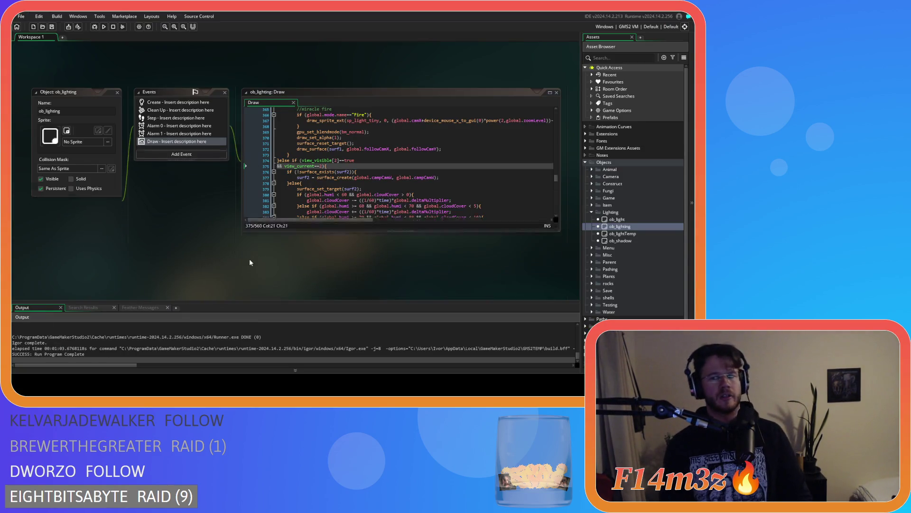
pyautogui.click(593, 213)
pyautogui.click(591, 163)
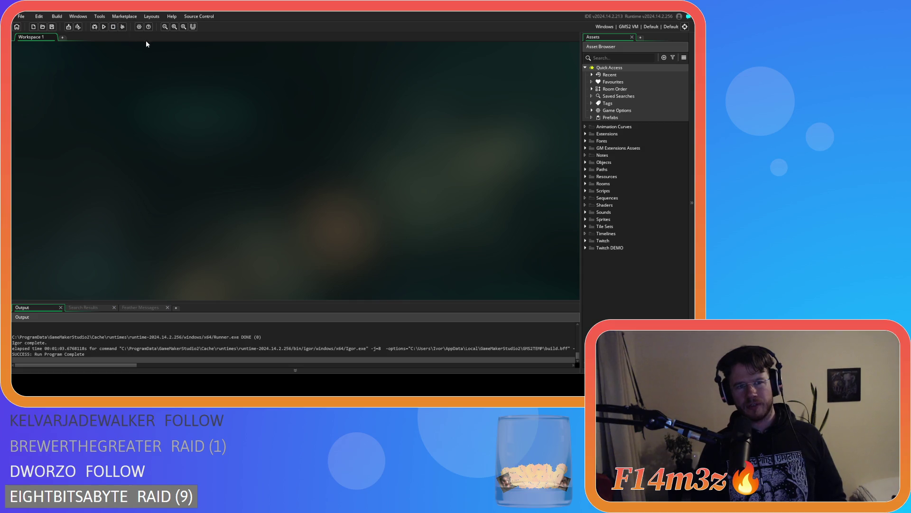
# - Set the Windows General version to 0.6.5.0 in Game Options, apply, and close
pyautogui.click(139, 27)
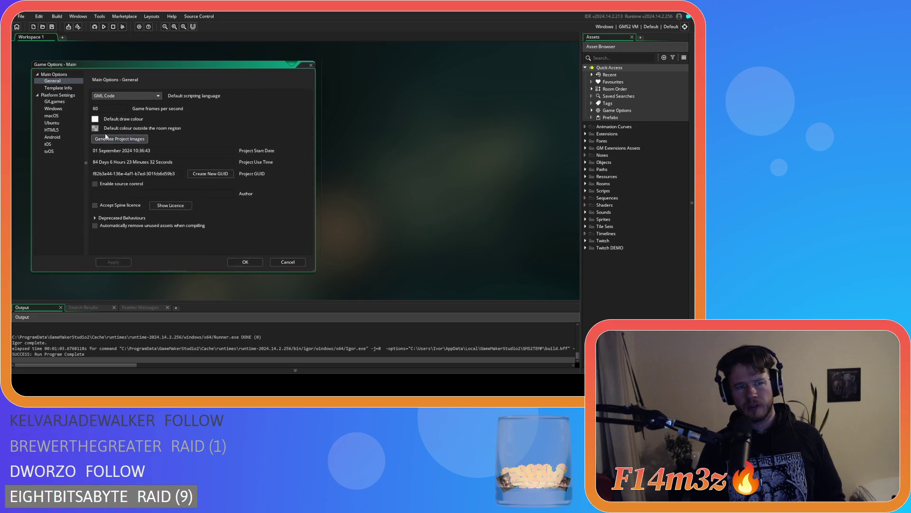
pyautogui.click(60, 110)
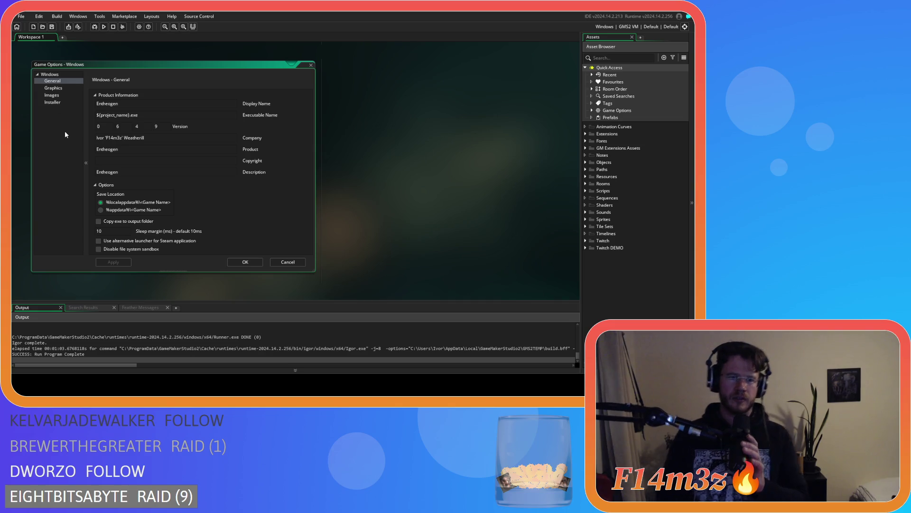
pyautogui.click(155, 126)
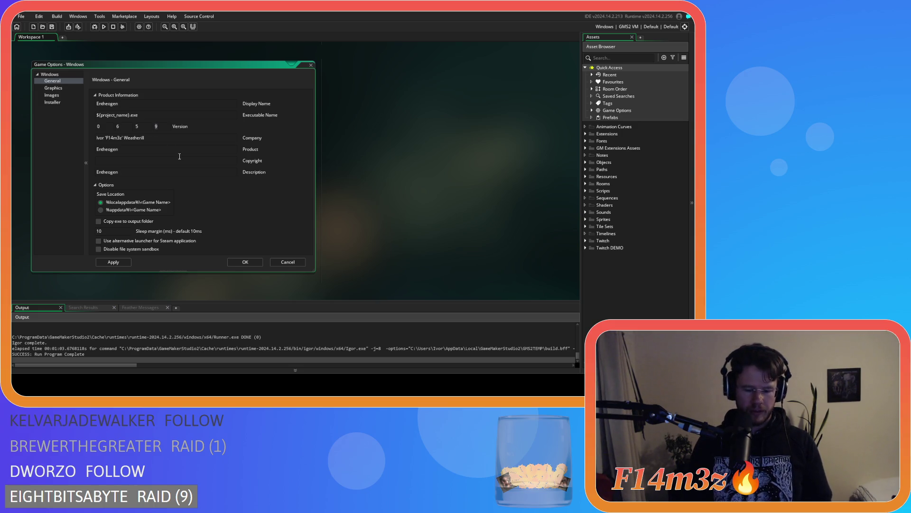
pyautogui.write('0')
pyautogui.click(122, 263)
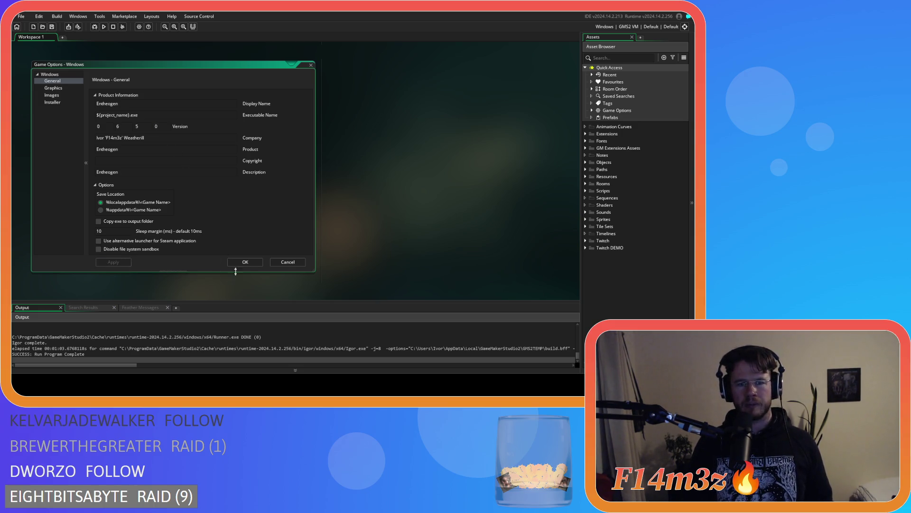
pyautogui.click(242, 262)
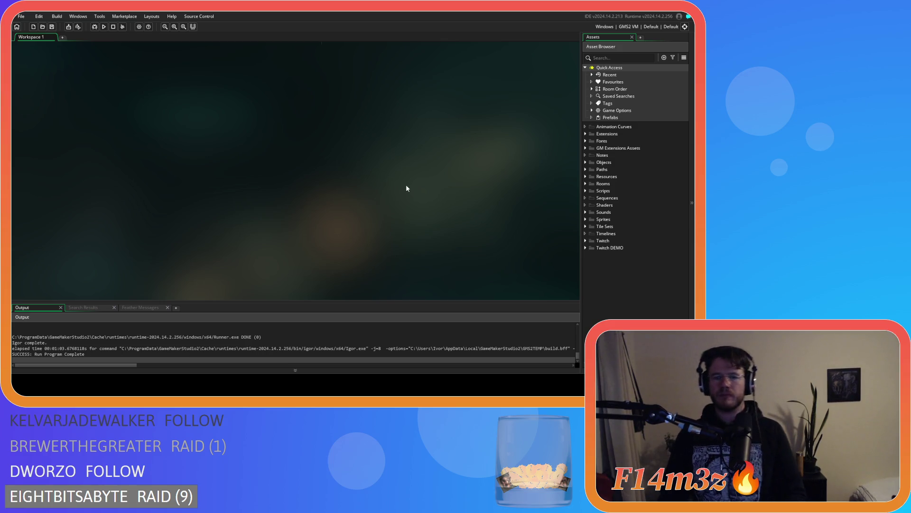
# - Run the game and pan the camera around the village and forest with WASD
pyautogui.press('F5')
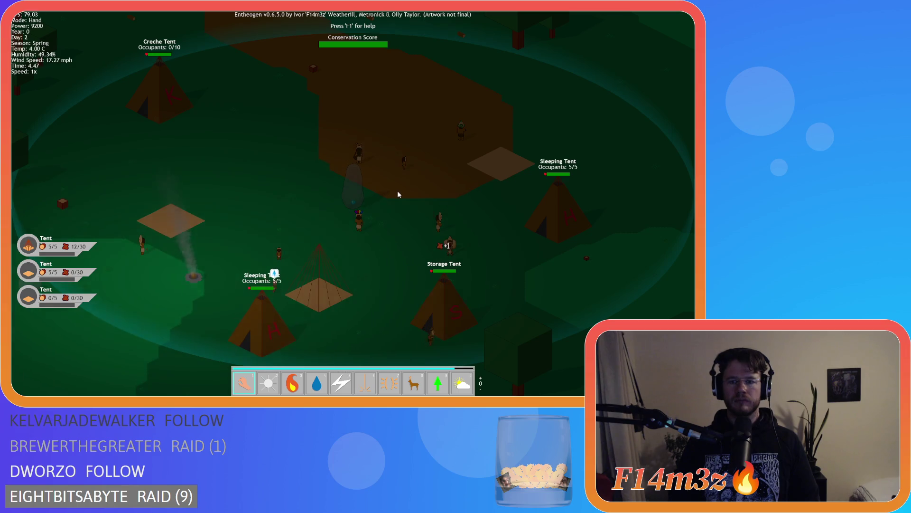
pyautogui.press('a')
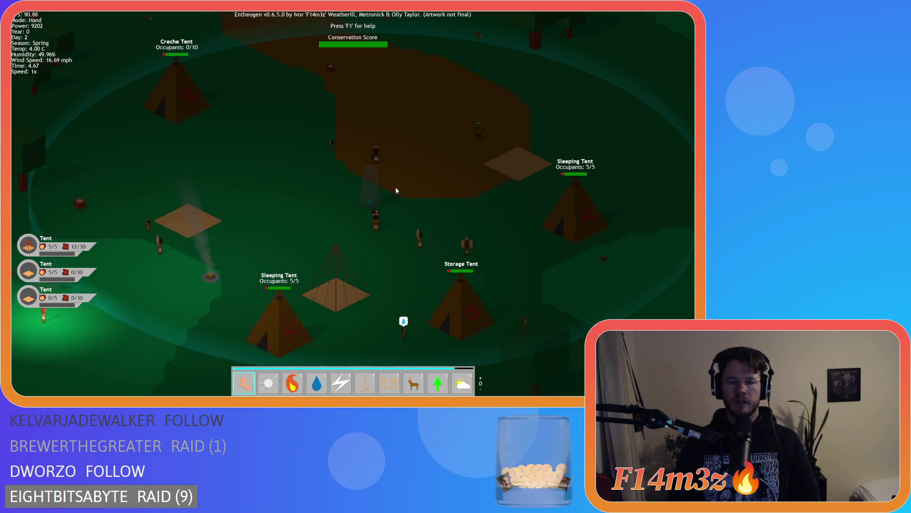
pyautogui.press('d')
pyautogui.press('s')
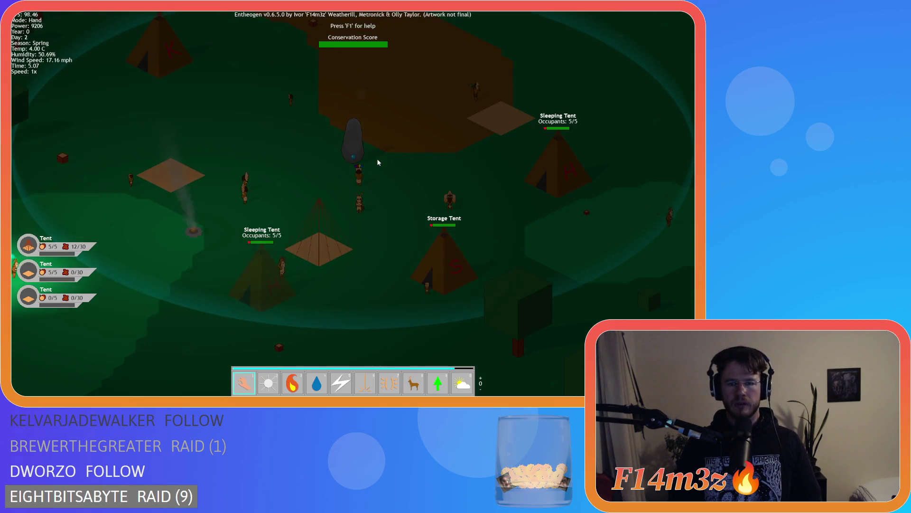
pyautogui.press('a')
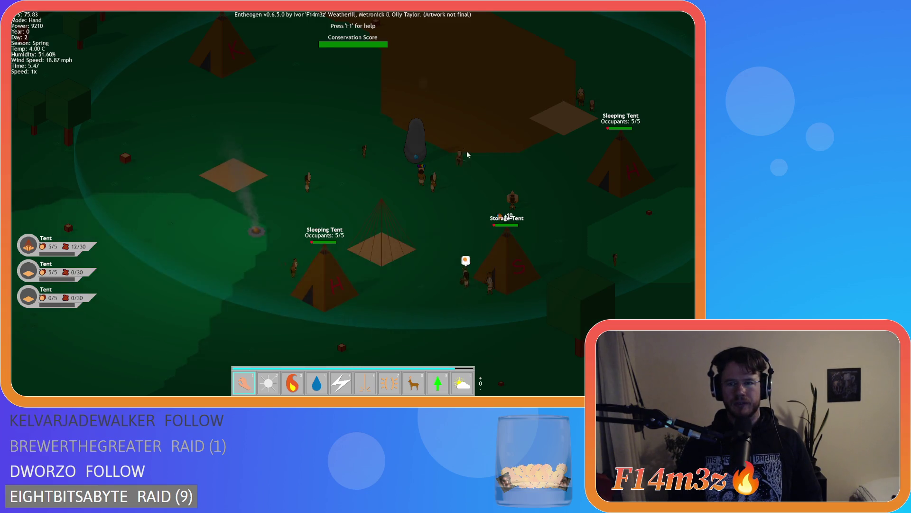
pyautogui.press('a')
pyautogui.press('s')
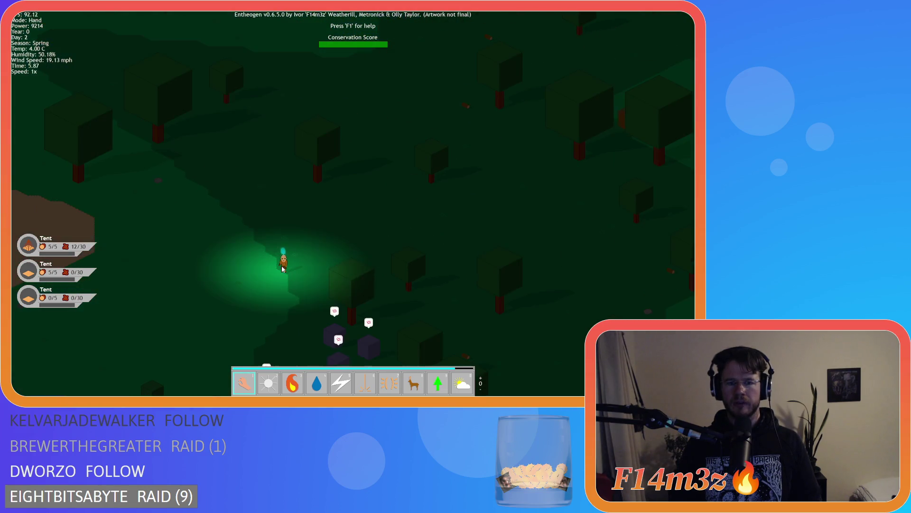
pyautogui.scroll(4, 301, 260)
pyautogui.press('s')
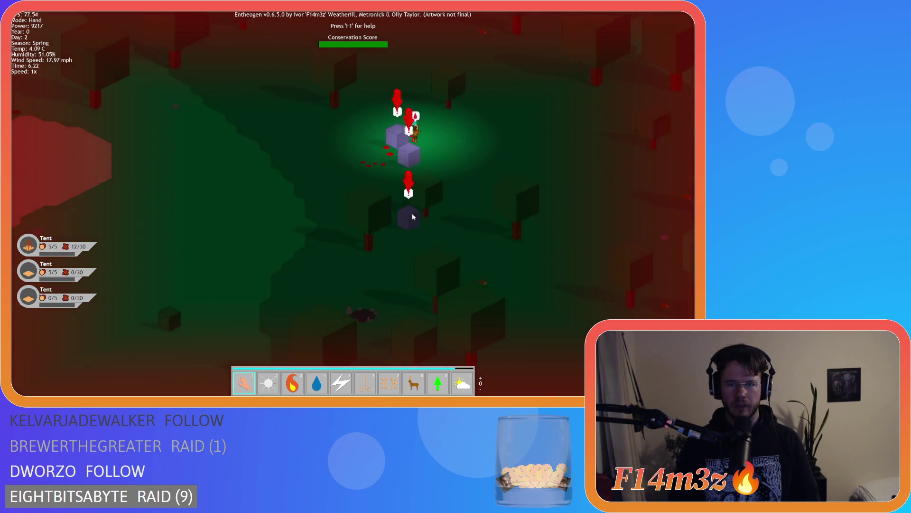
pyautogui.press('d')
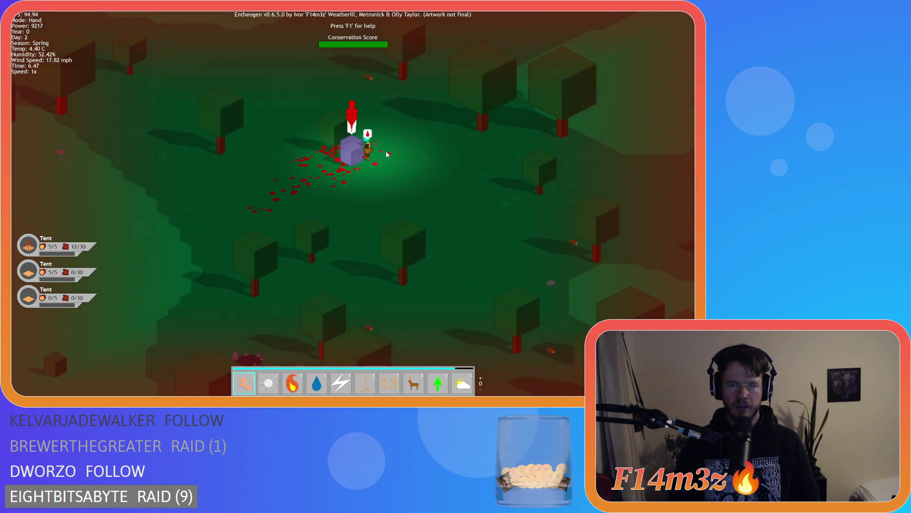
pyautogui.press('space')
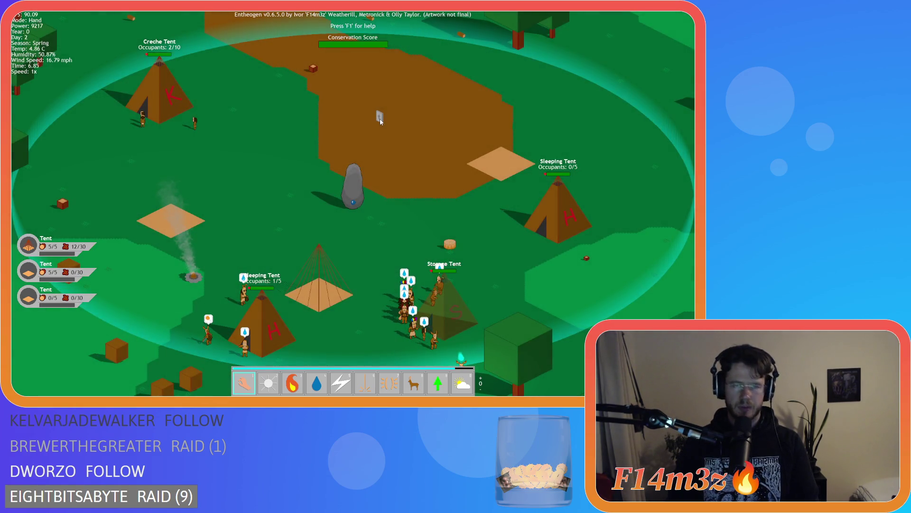
# - Quicksave with F5, quickload with F9, then quit the game
pyautogui.press('F5')
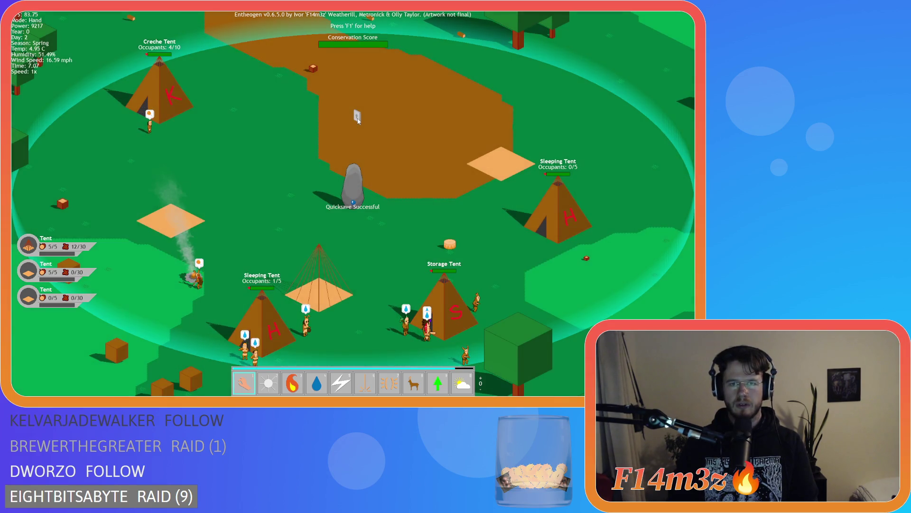
pyautogui.press('F9')
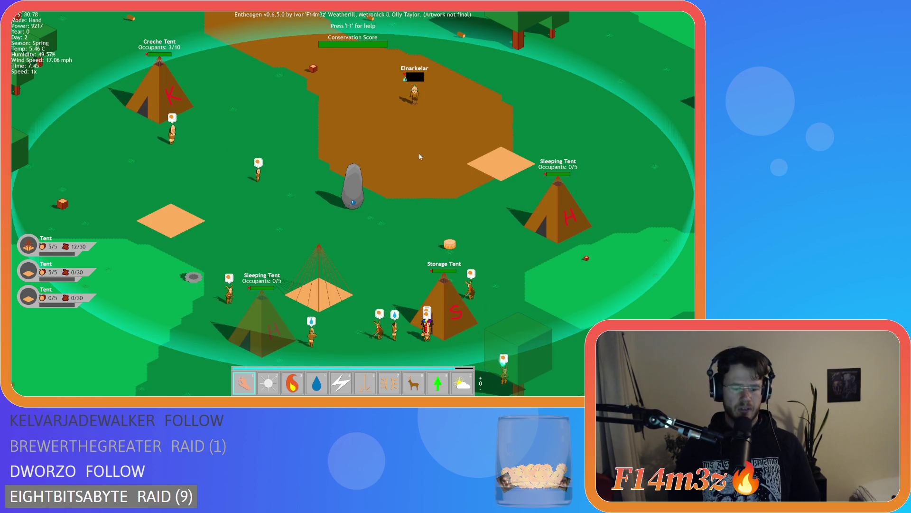
pyautogui.press('Escape')
pyautogui.press('y')
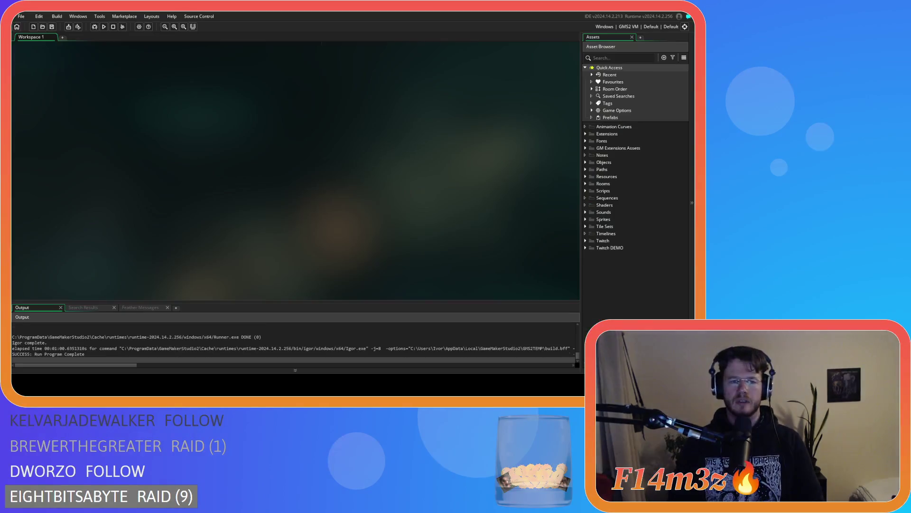
# - Expand Scripts > Loading in the Asset Browser and open sc_loadSprites
pyautogui.click(587, 191)
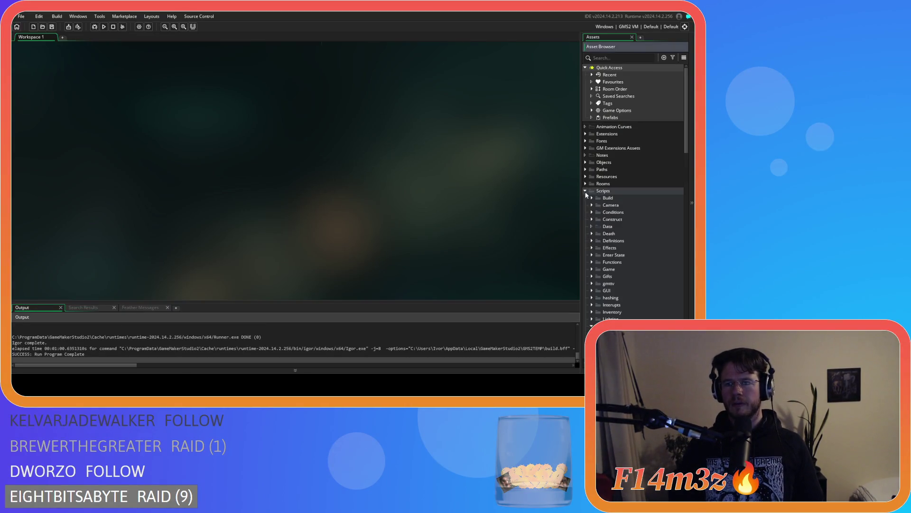
pyautogui.scroll(-10, 634, 255)
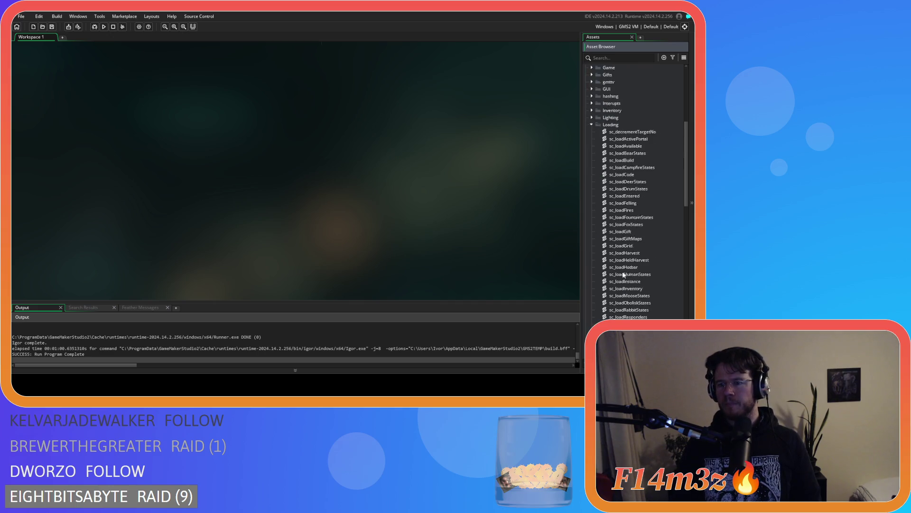
pyautogui.scroll(-2, 637, 238)
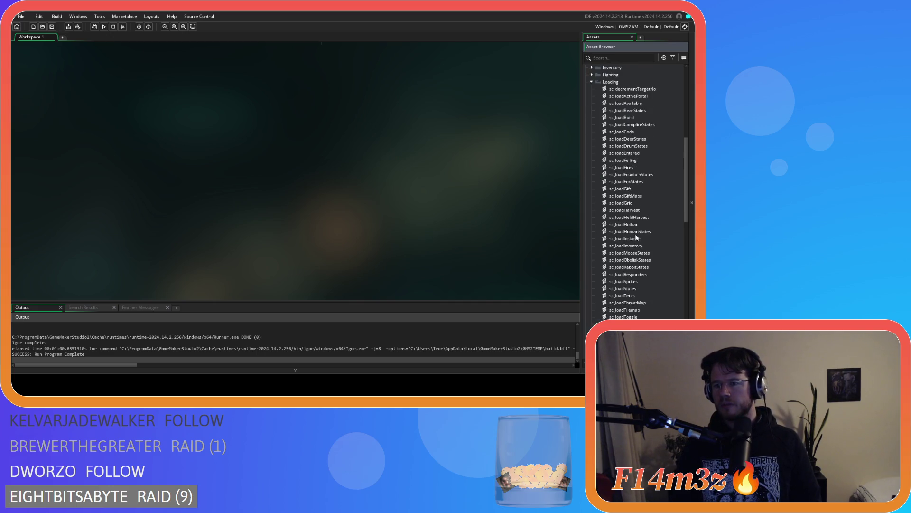
pyautogui.doubleClick(642, 281)
pyautogui.click(220, 156)
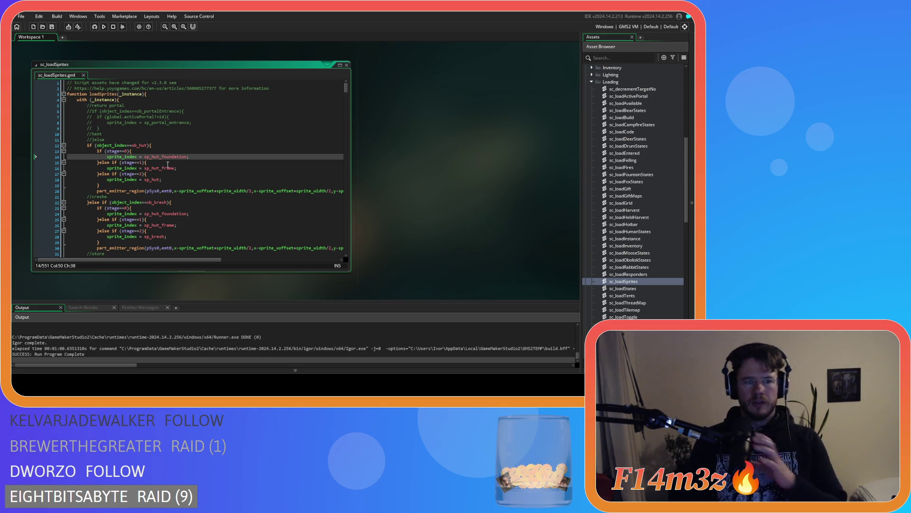
pyautogui.scroll(-15, 168, 164)
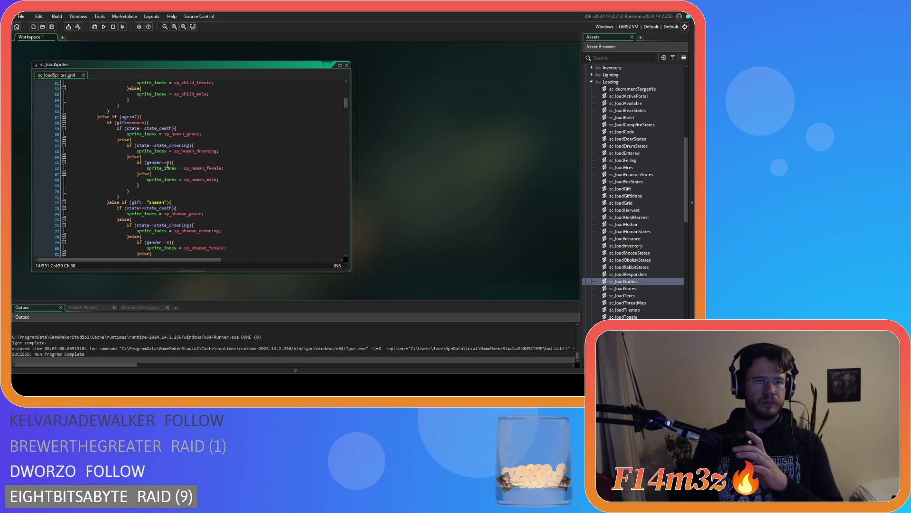
pyautogui.scroll(6, 168, 164)
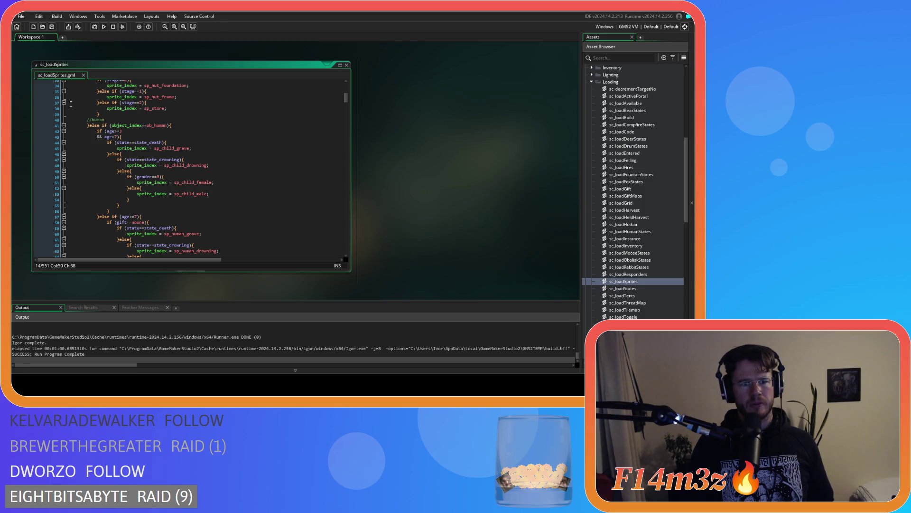
pyautogui.scroll(-20, 206, 126)
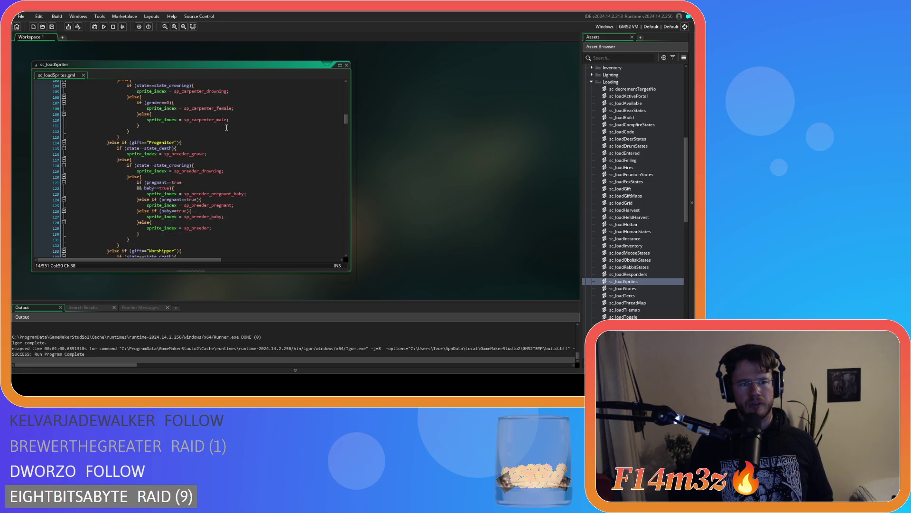
pyautogui.scroll(-20, 227, 127)
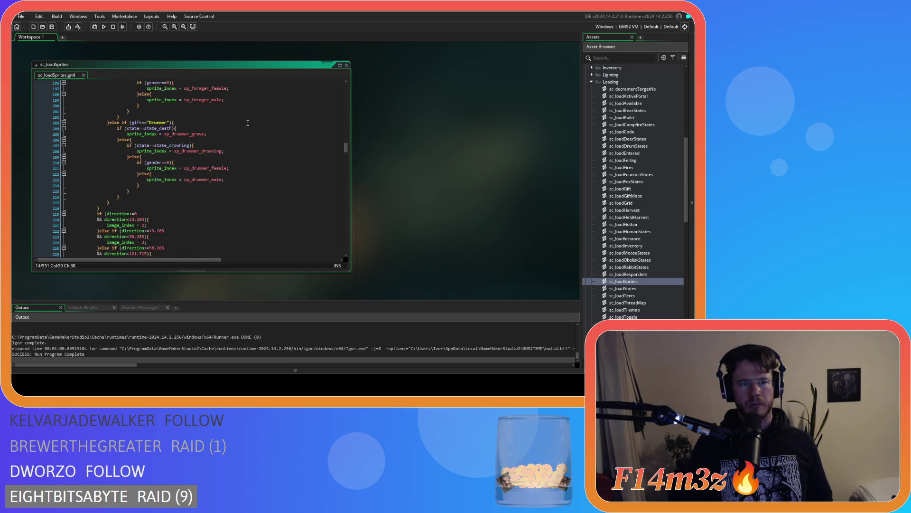
pyautogui.scroll(-7, 248, 123)
pyautogui.scroll(2, 248, 123)
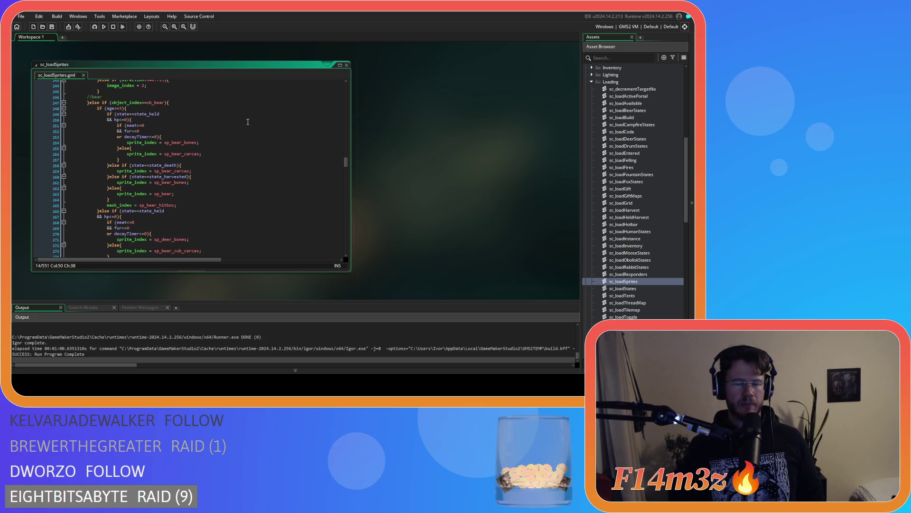
pyautogui.scroll(5, 247, 122)
pyautogui.scroll(-3, 248, 122)
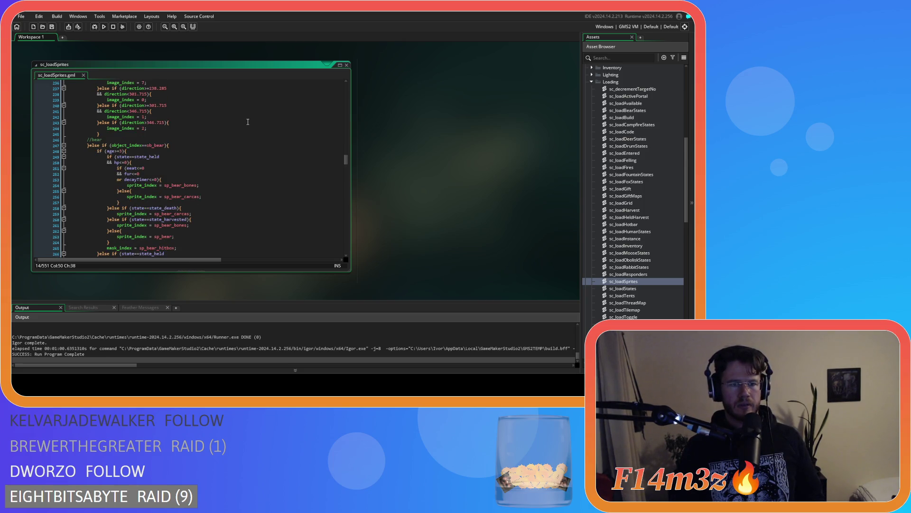
pyautogui.scroll(20, 247, 122)
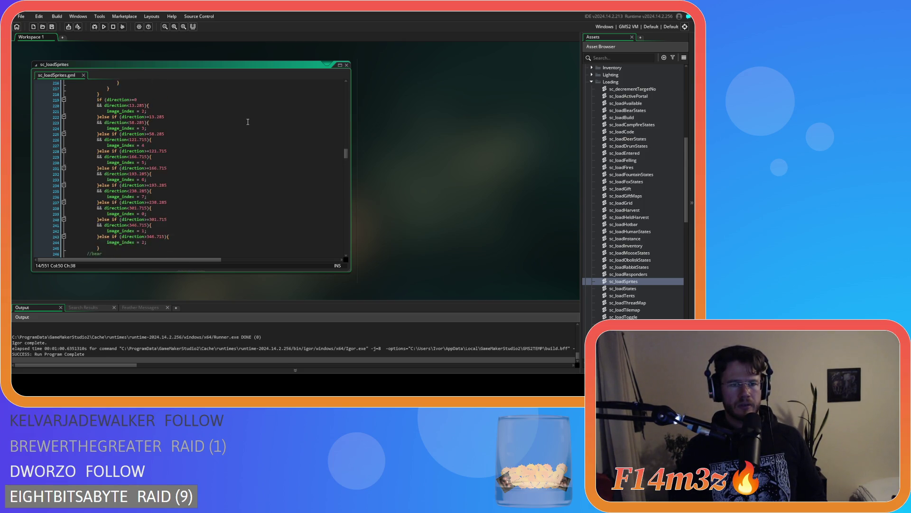
pyautogui.scroll(20, 236, 110)
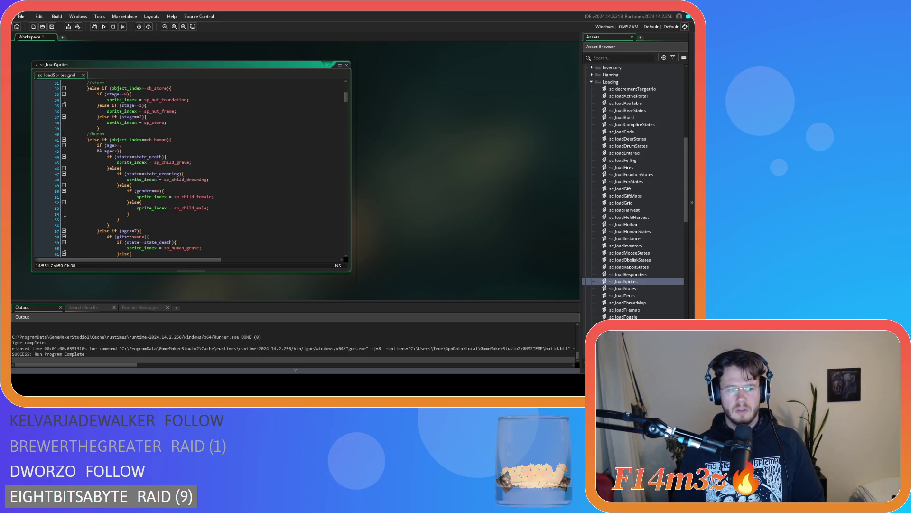
# - Duplicate the child death-check line and turn the copy into an else-if
pyautogui.click(183, 139)
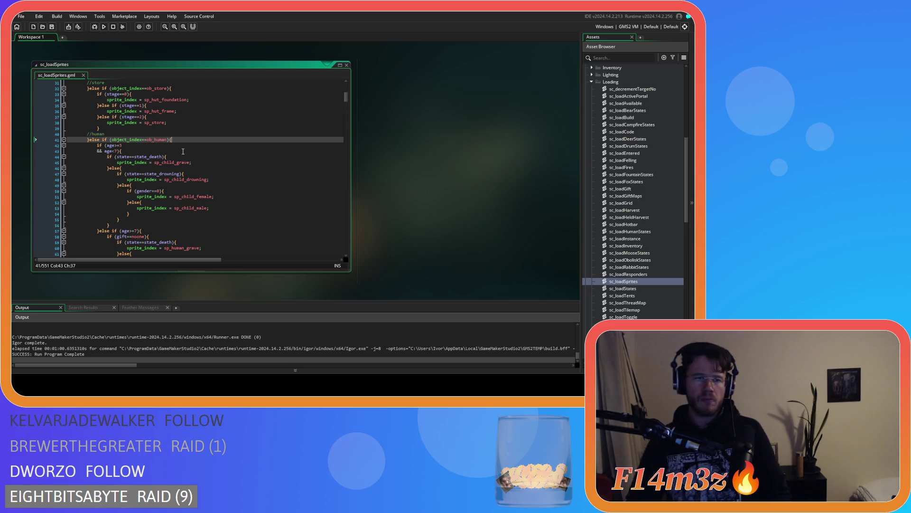
pyautogui.click(184, 156)
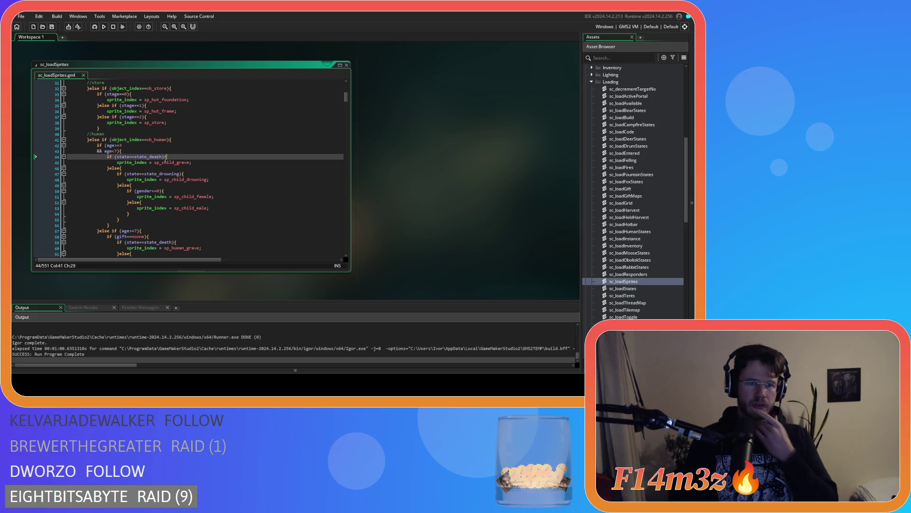
pyautogui.hotkey('ctrl', 'd')
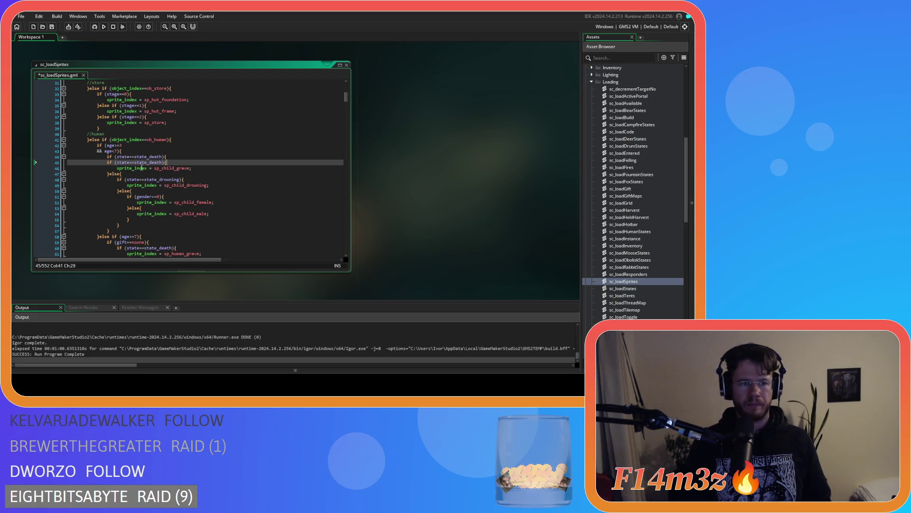
pyautogui.click(107, 163)
pyautogui.write('}else')
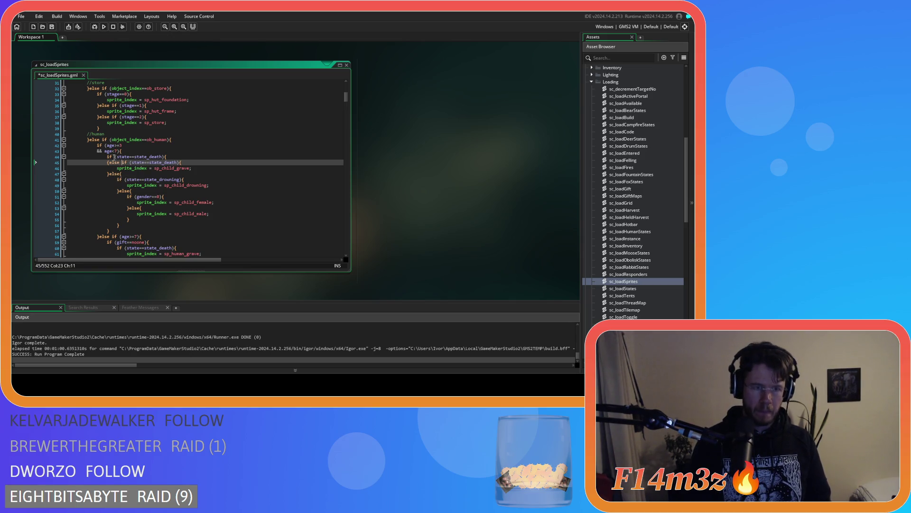
pyautogui.press('Left')
pyautogui.press('Left')
pyautogui.press('Left')
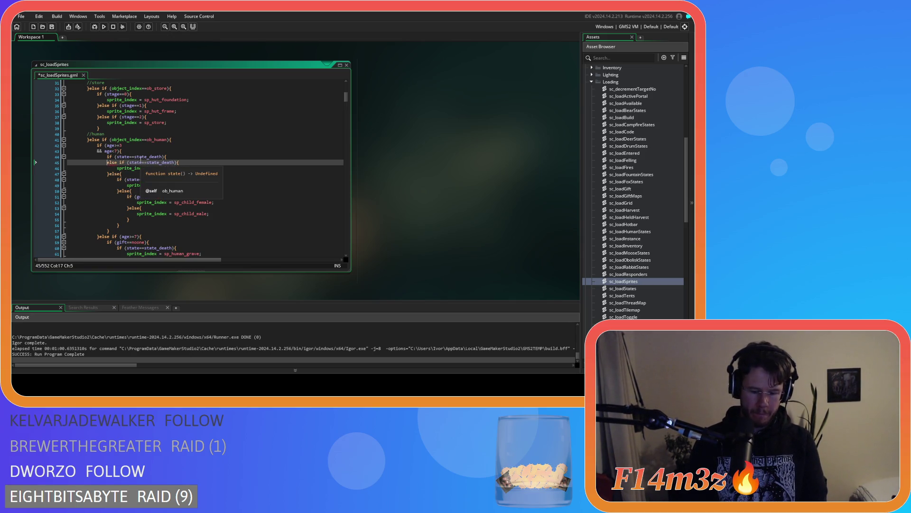
pyautogui.click(167, 157)
pyautogui.press('Return')
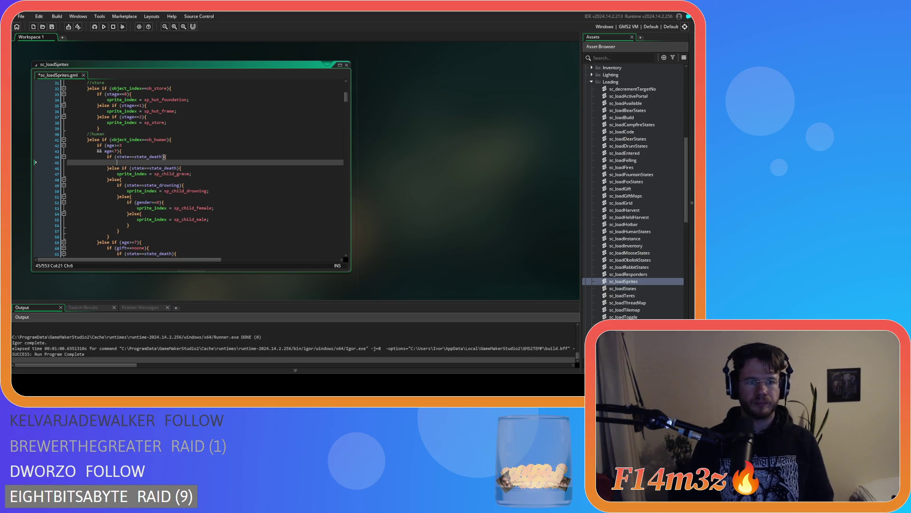
# - Change the first condition to state_held and start an && continuation line
pyautogui.doubleClick(157, 157)
pyautogui.write('hel')
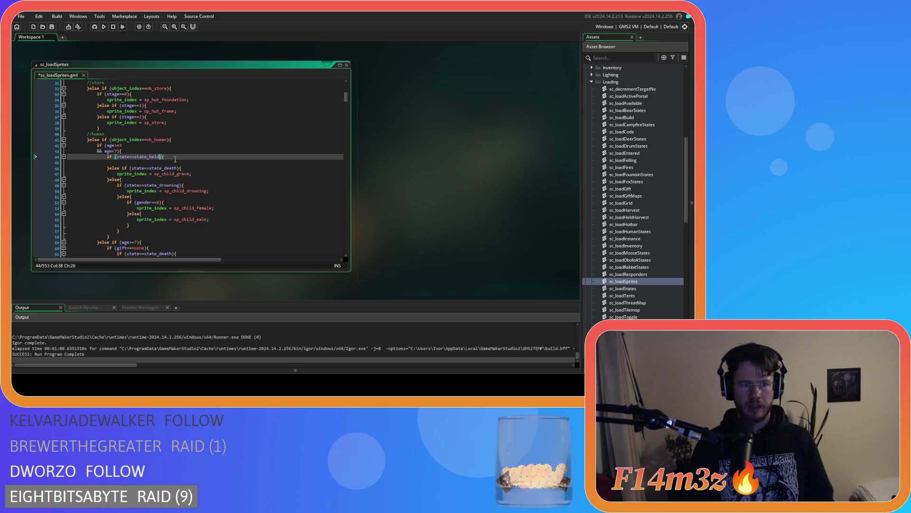
pyautogui.press('Return')
pyautogui.write('&){')
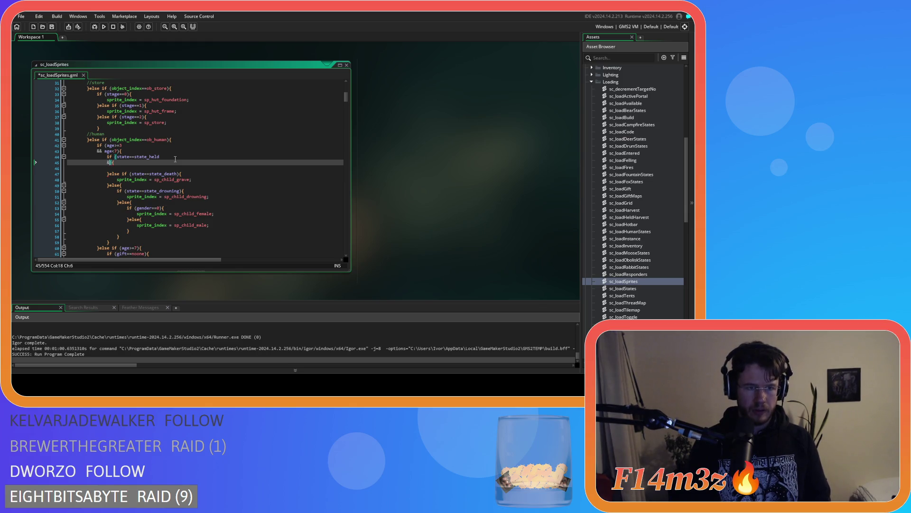
pyautogui.write('&')
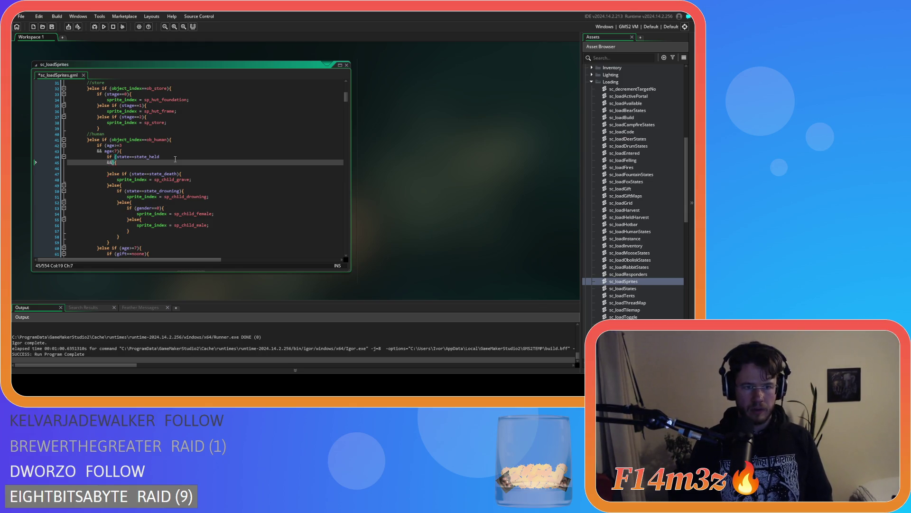
pyautogui.scroll(-2, 190, 176)
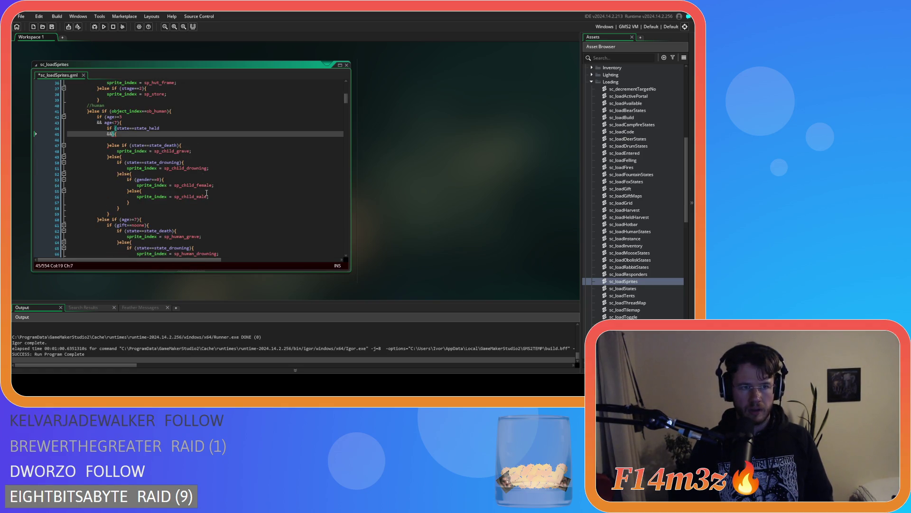
pyautogui.click(119, 122)
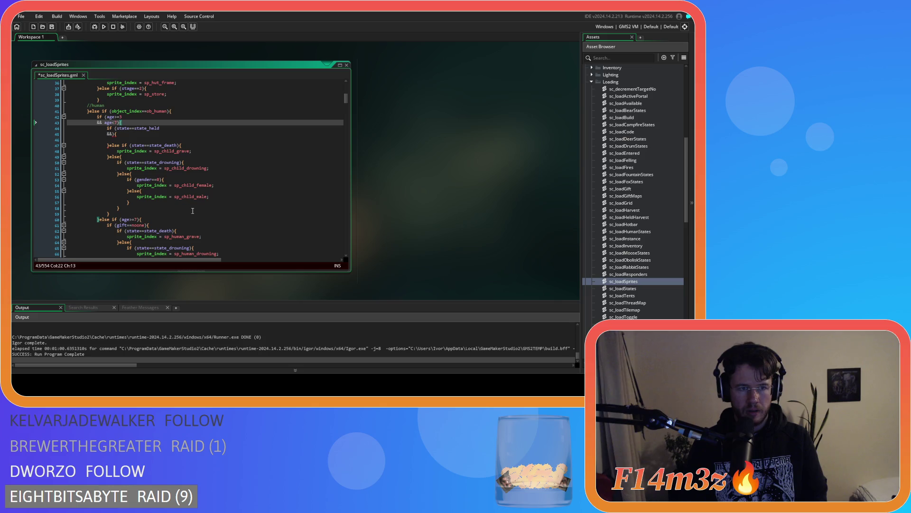
# - Add hp<=0 to the held condition, paste the sp_child_grave assignment beneath, and save
pyautogui.click(109, 134)
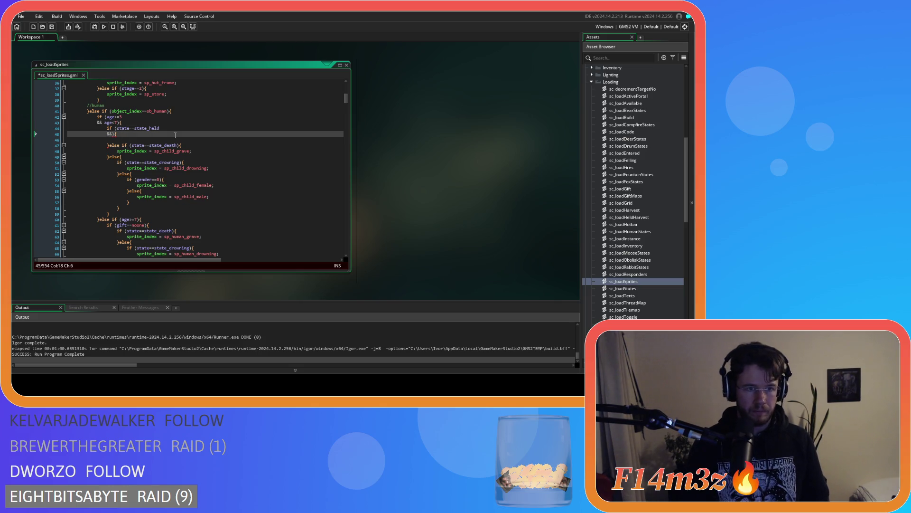
pyautogui.write('hp<=0')
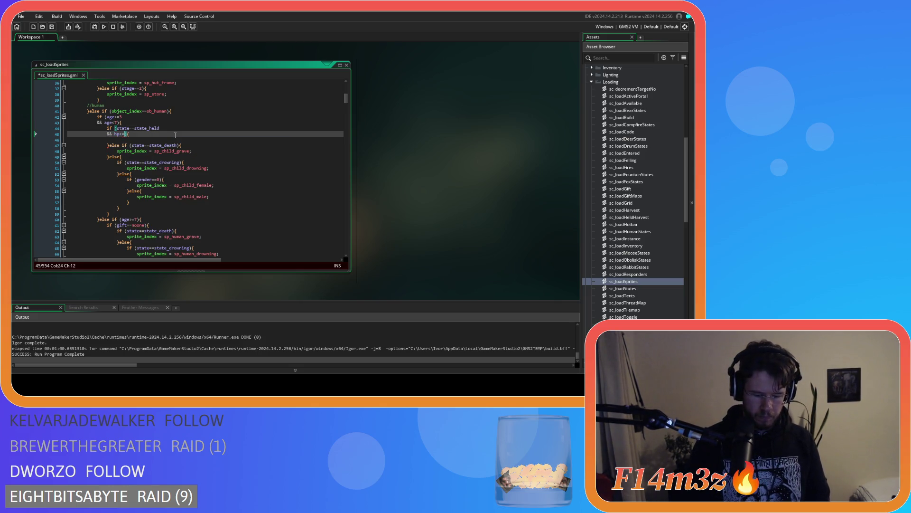
pyautogui.click(124, 150)
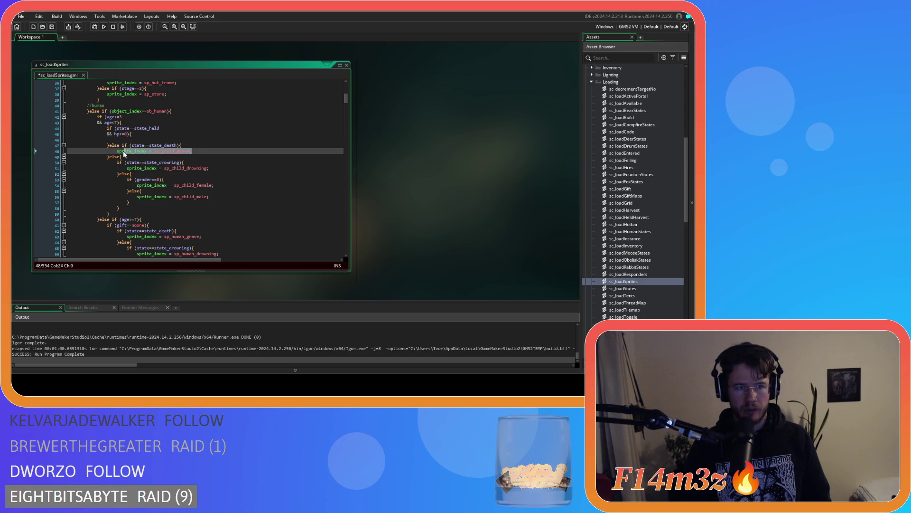
pyautogui.click(129, 140)
pyautogui.write('sprite_index = sp_child_grave;')
pyautogui.hotkey('ctrl', 's')
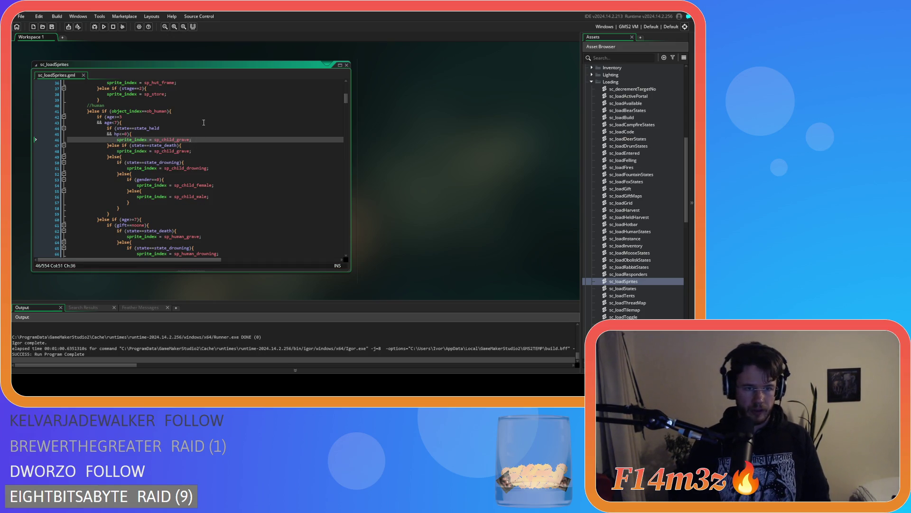
pyautogui.press('Up')
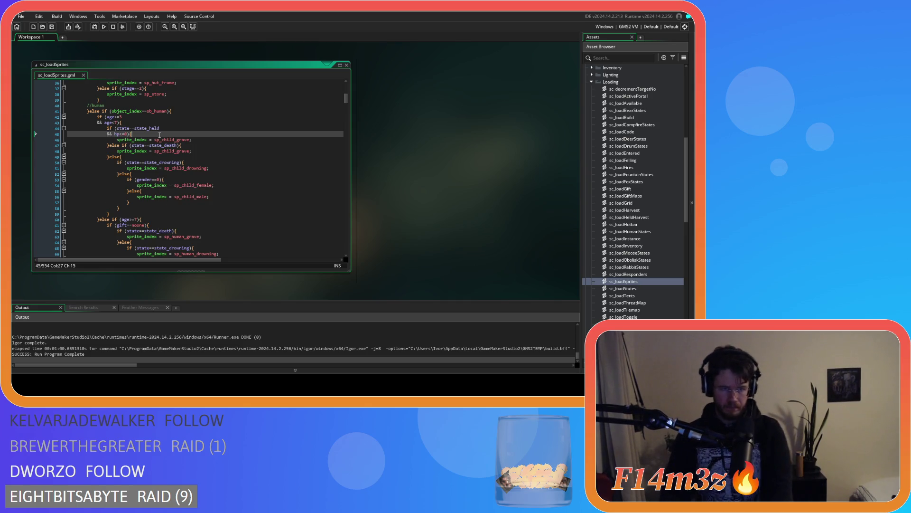
# - Review the child death, drowning and gender branches below the new check
pyautogui.click(208, 150)
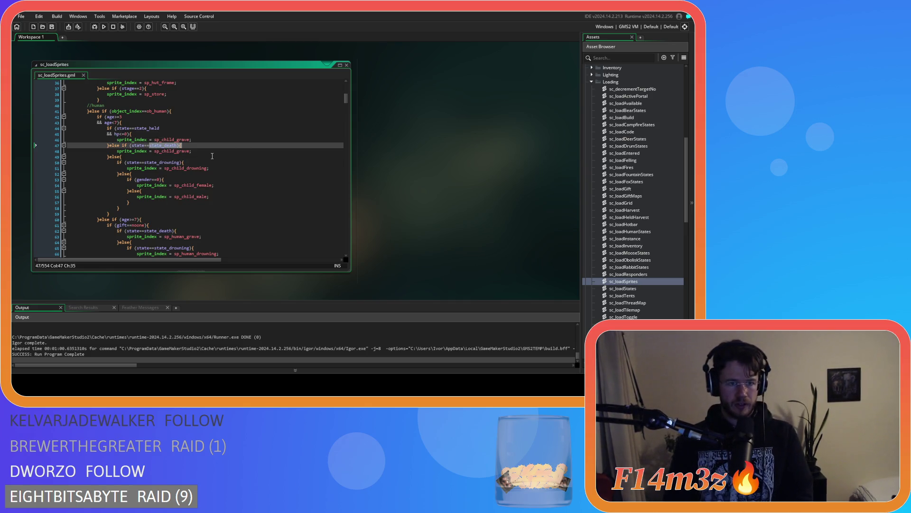
pyautogui.click(140, 158)
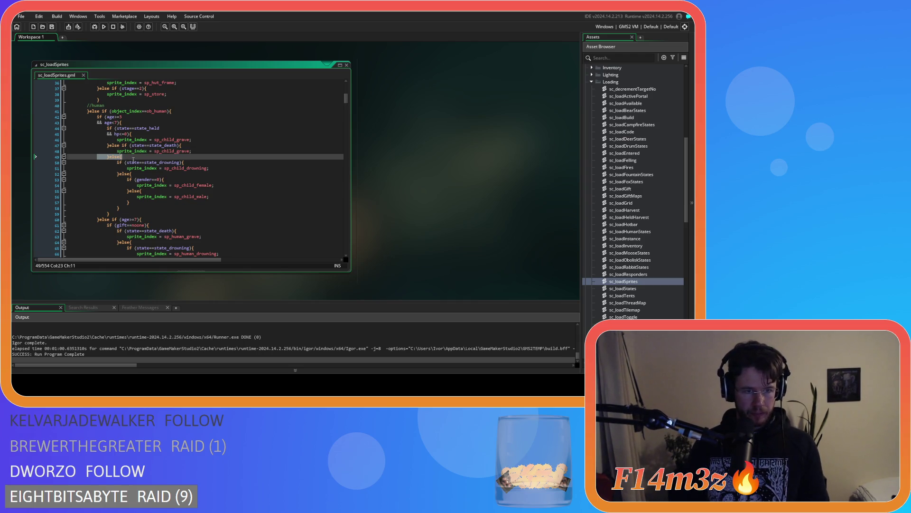
pyautogui.click(198, 164)
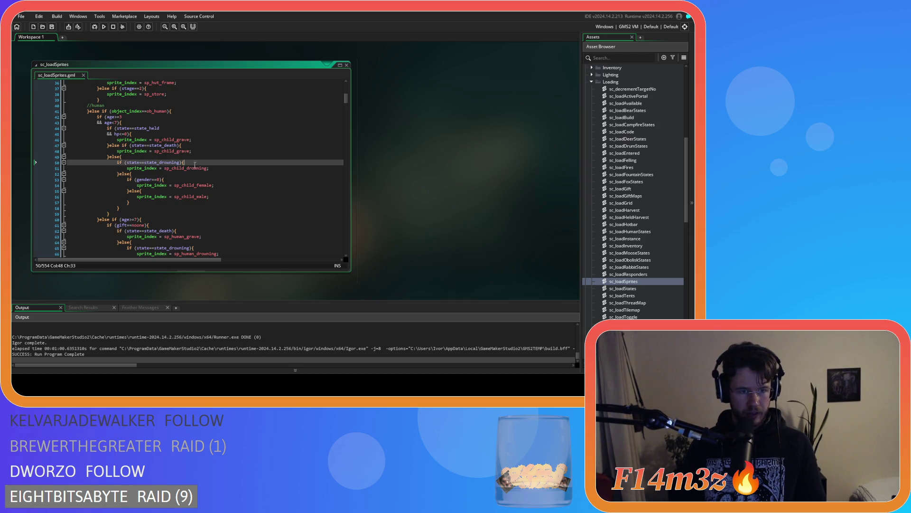
pyautogui.moveTo(125, 174); pyautogui.dragTo(190, 197)
pyautogui.click(189, 196)
pyautogui.click(181, 179)
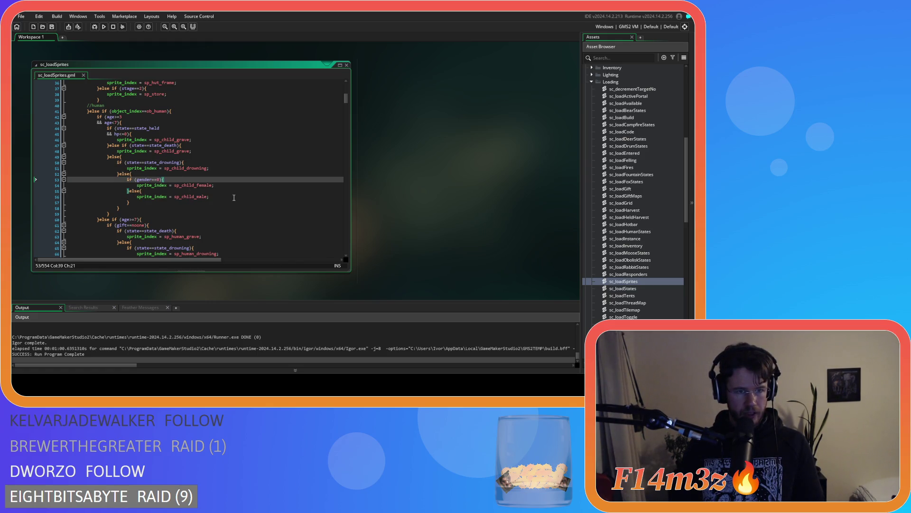
pyautogui.scroll(-3, 234, 197)
pyautogui.scroll(3, 234, 197)
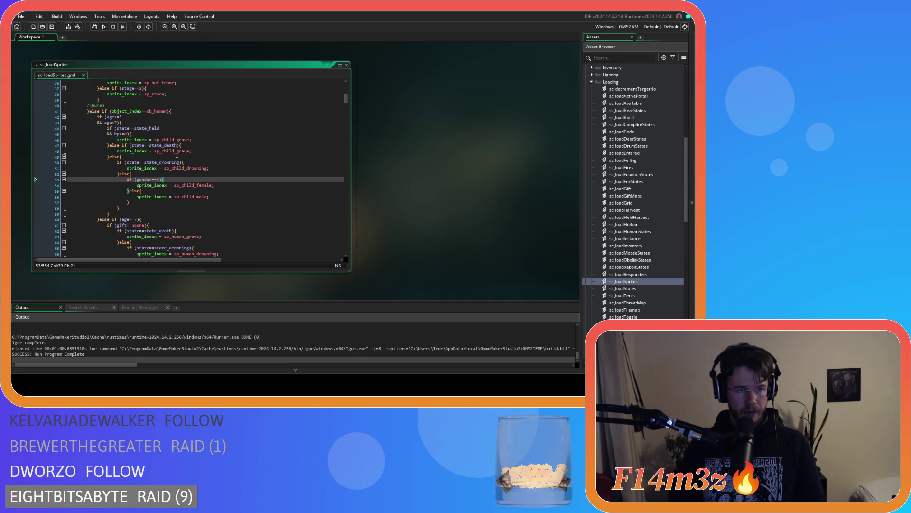
# - Copy the new held-state block on lines 44 to 47
pyautogui.click(122, 145)
pyautogui.moveTo(122, 145); pyautogui.dragTo(107, 128)
pyautogui.rightClick(114, 135)
pyautogui.click(124, 148)
pyautogui.scroll(-3, 161, 174)
pyautogui.scroll(2, 123, 175)
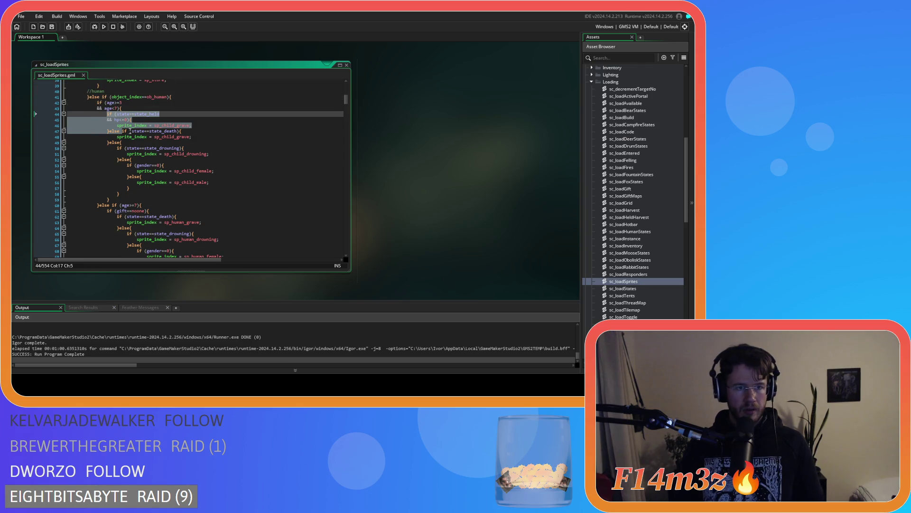
# - Scroll to the adult branch and place the caret before its death check
pyautogui.click(142, 109)
pyautogui.moveTo(148, 164)
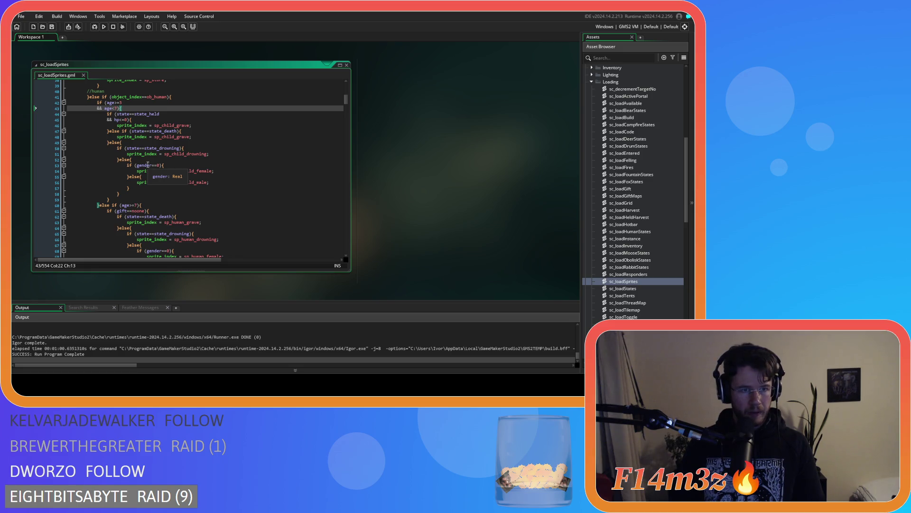
pyautogui.scroll(-3, 147, 165)
pyautogui.scroll(-1, 148, 165)
pyautogui.click(158, 149)
pyautogui.click(166, 154)
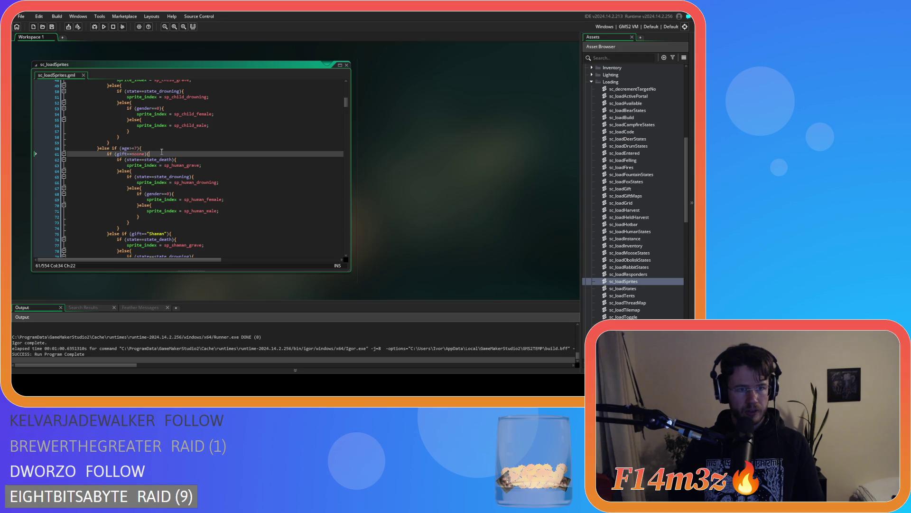
pyautogui.click(188, 161)
pyautogui.click(116, 159)
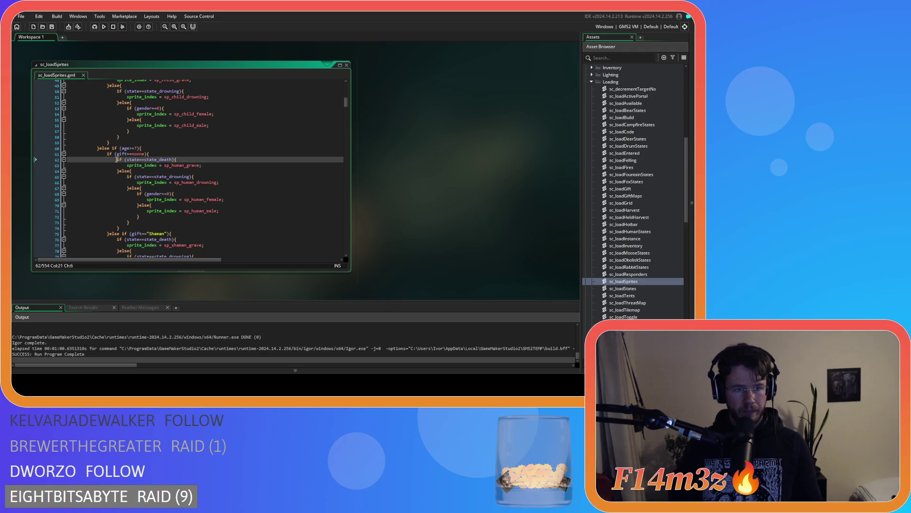
# - Paste the held zero-hp block before the adult death check, using sp_human_grave as its sprite
pyautogui.hotkey('ctrl', 'v')
pyautogui.moveTo(205, 178)
pyautogui.mouseDown()
pyautogui.moveTo(82, 167)
pyautogui.moveTo(173, 165)
pyautogui.mouseUp()
pyautogui.click(212, 167)
pyautogui.doubleClick(174, 170)
pyautogui.write('sp_hu')
pyautogui.press('Return')
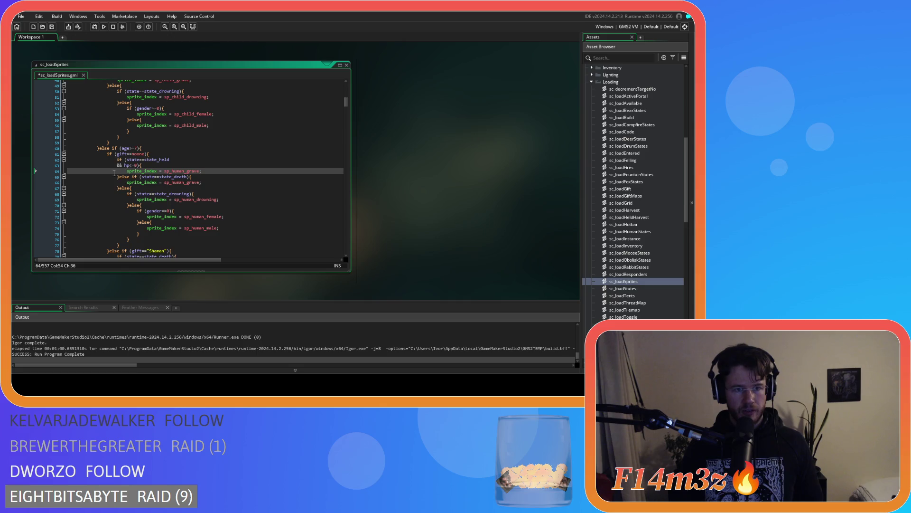
# - Copy the adult held-state block into the Shaman branch ahead of its death check
pyautogui.moveTo(117, 159); pyautogui.dragTo(131, 178)
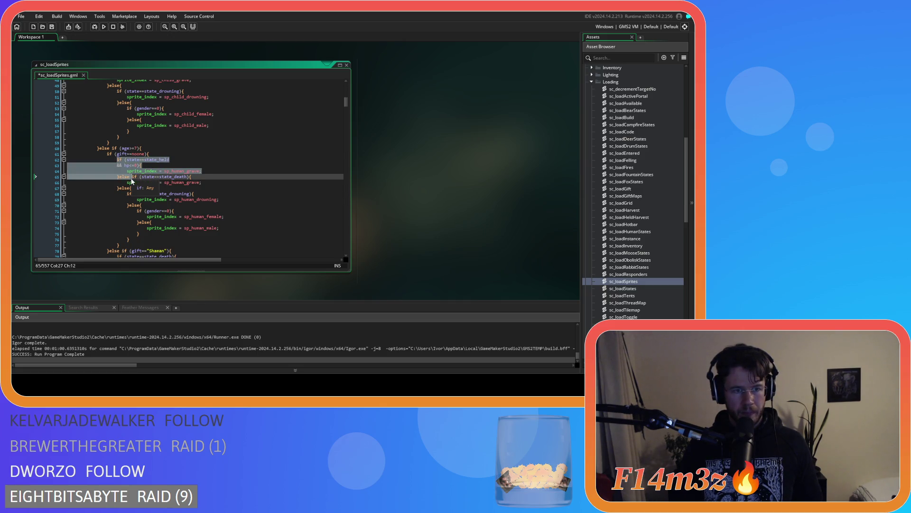
pyautogui.scroll(-1, 207, 195)
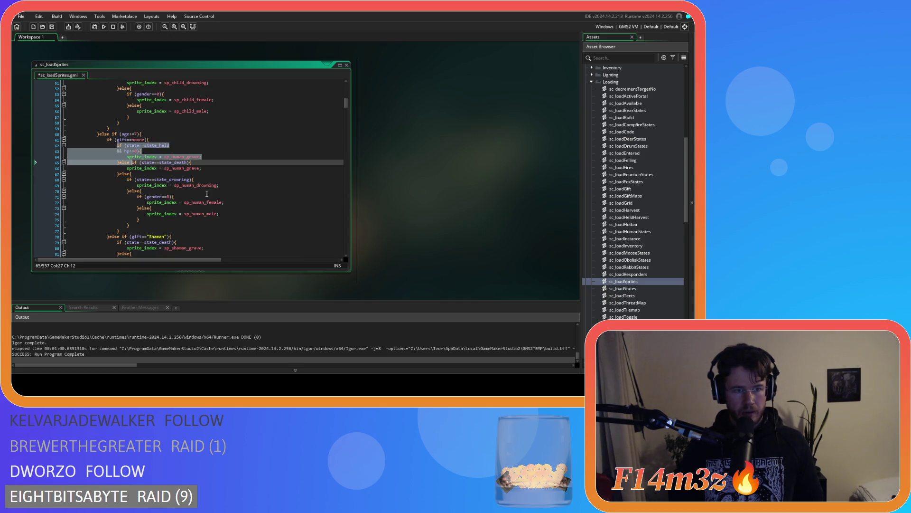
pyautogui.scroll(-4, 207, 194)
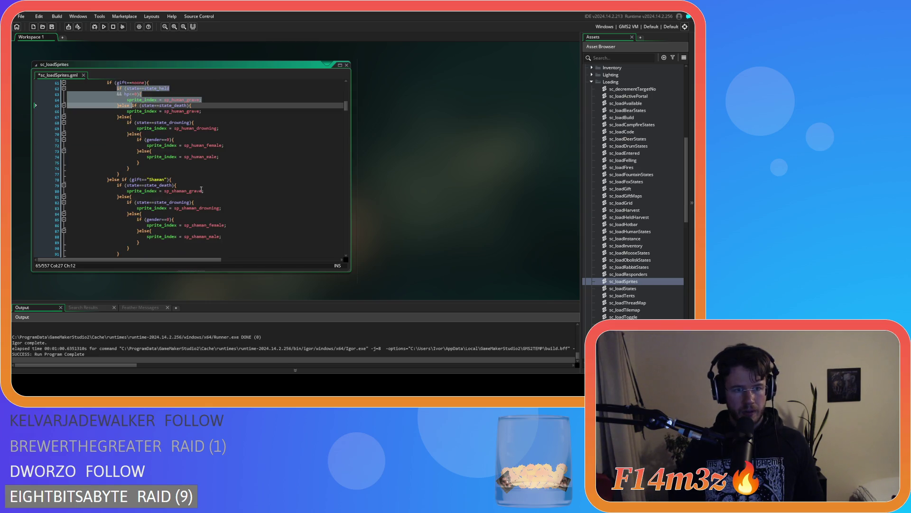
pyautogui.click(114, 185)
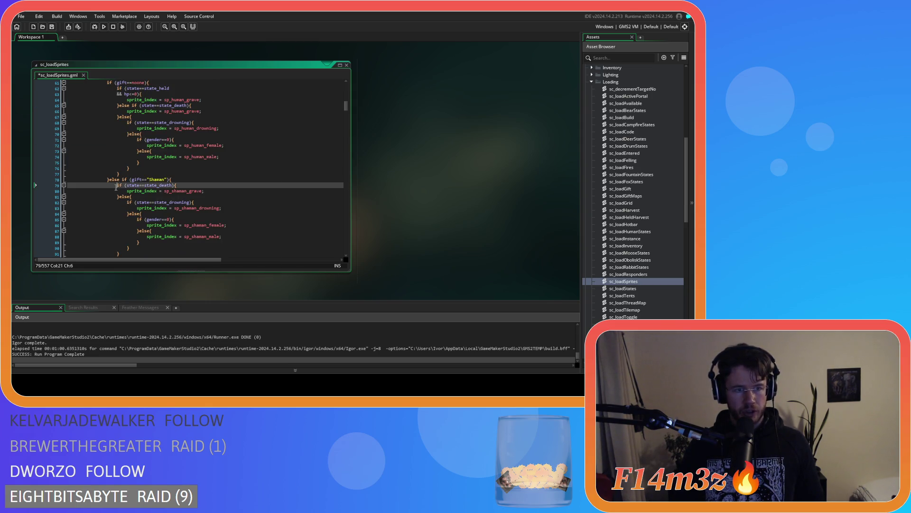
pyautogui.hotkey('ctrl', 'v')
pyautogui.click(183, 196)
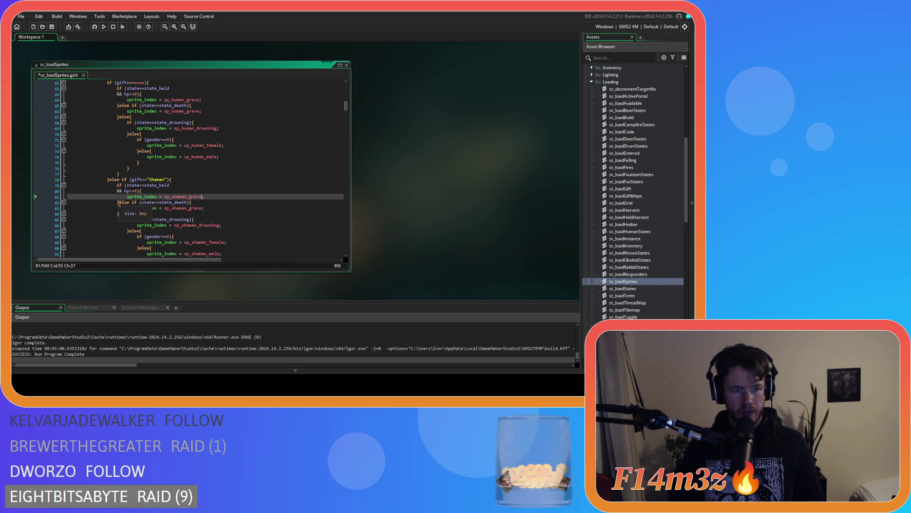
pyautogui.moveTo(131, 203); pyautogui.dragTo(117, 187)
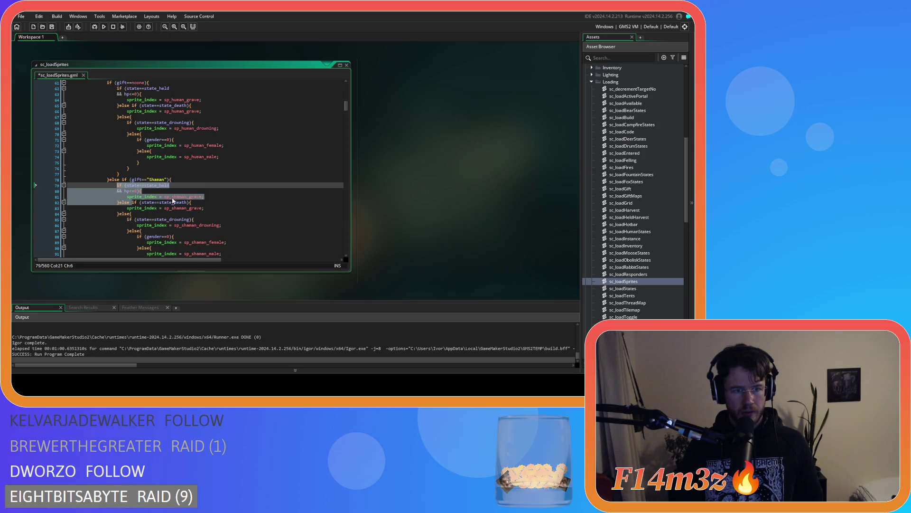
# - Add the held zero-hp grave check to the Hunter branch using sp_hunter_grave
pyautogui.scroll(-5, 173, 200)
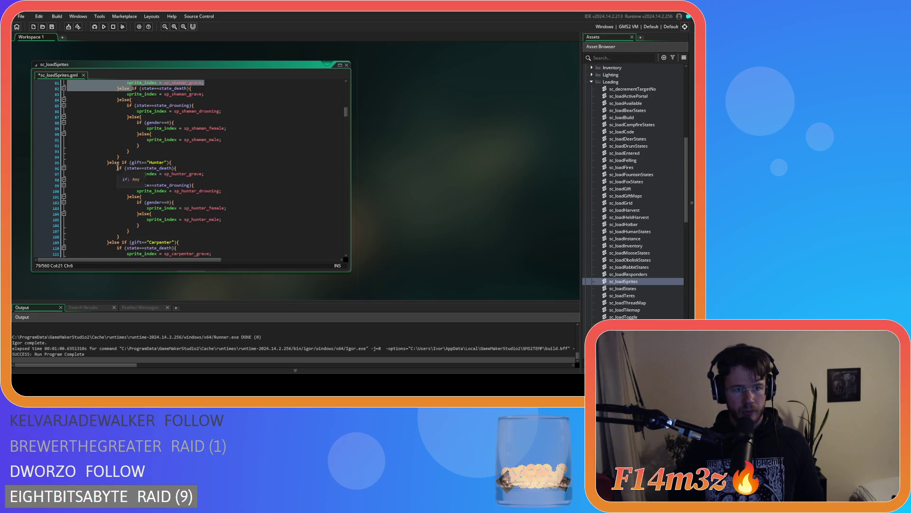
pyautogui.click(117, 167)
pyautogui.hotkey('ctrl', 'v')
pyautogui.doubleClick(183, 191)
pyautogui.hotkey('ctrl', 'c')
pyautogui.doubleClick(183, 179)
pyautogui.hotkey('ctrl', 'v')
pyautogui.moveTo(117, 168); pyautogui.dragTo(128, 191)
# - Add the held zero-hp grave check to the Carpenter branch using sp_carpenter_grave
pyautogui.scroll(-3, 196, 197)
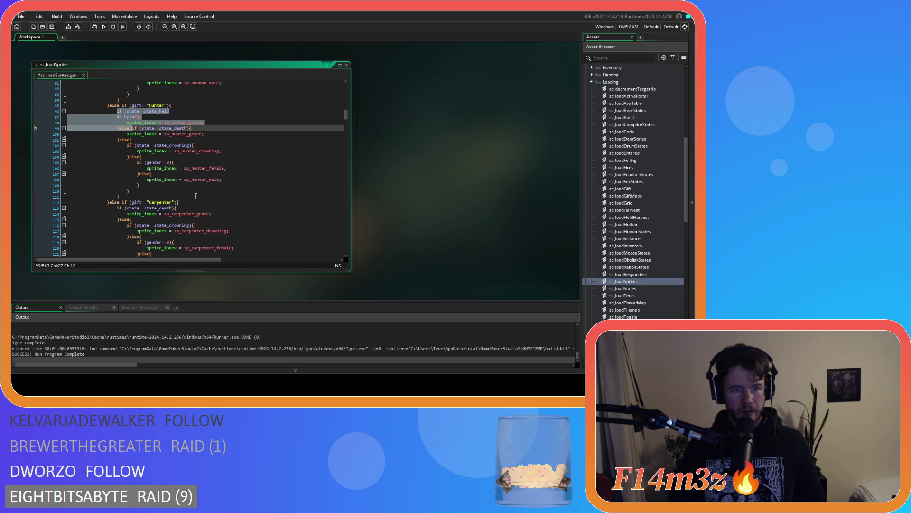
pyautogui.scroll(-2, 196, 197)
pyautogui.click(117, 165)
pyautogui.hotkey('ctrl', 'v')
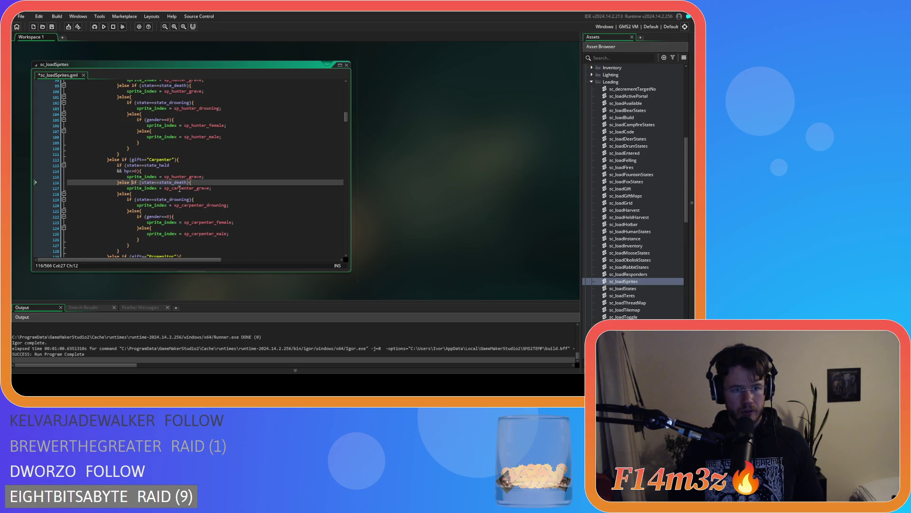
pyautogui.doubleClick(199, 188)
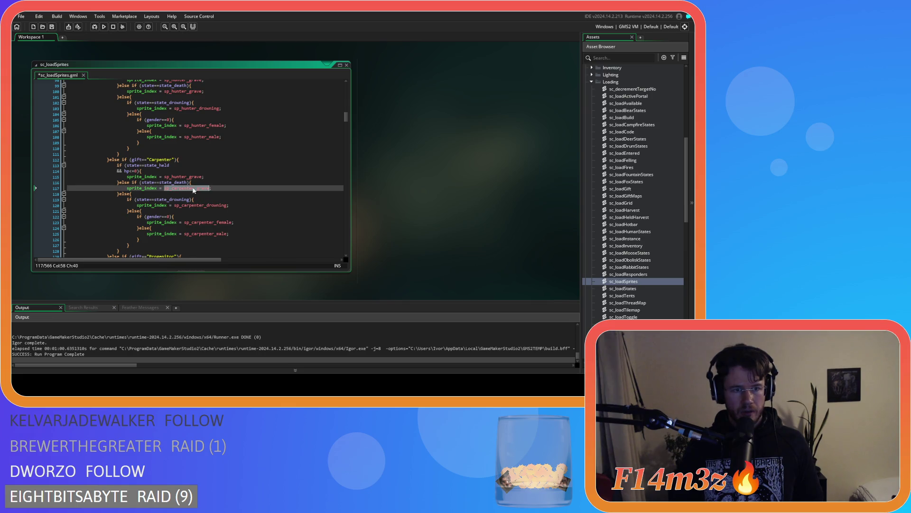
pyautogui.doubleClick(185, 177)
pyautogui.moveTo(116, 165); pyautogui.dragTo(130, 184)
pyautogui.scroll(-5, 179, 202)
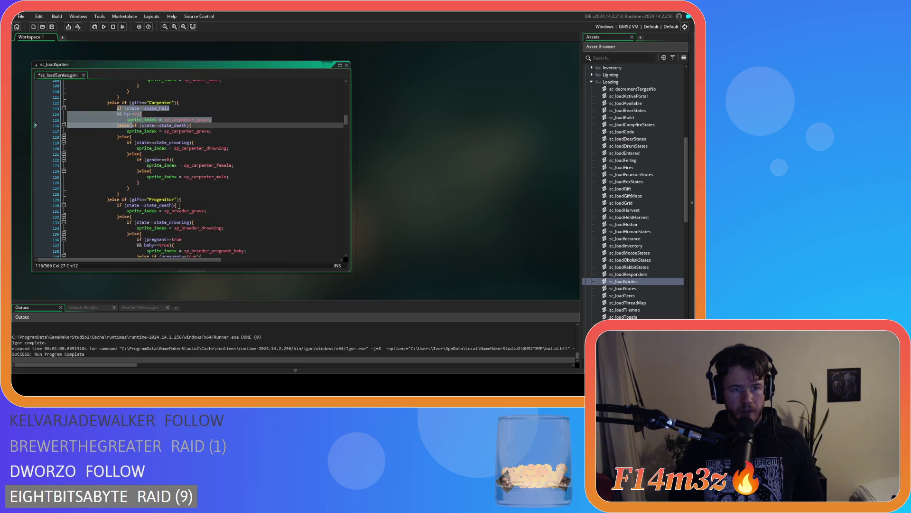
pyautogui.click(114, 178)
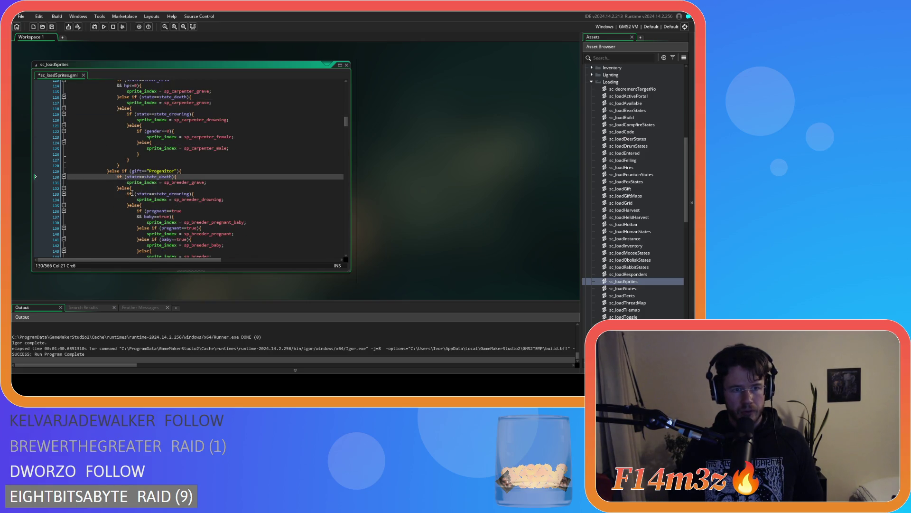
# - Add the held zero-hp grave check to the Progenitor branch with sp_breeder_grave
pyautogui.hotkey('ctrl', 'v')
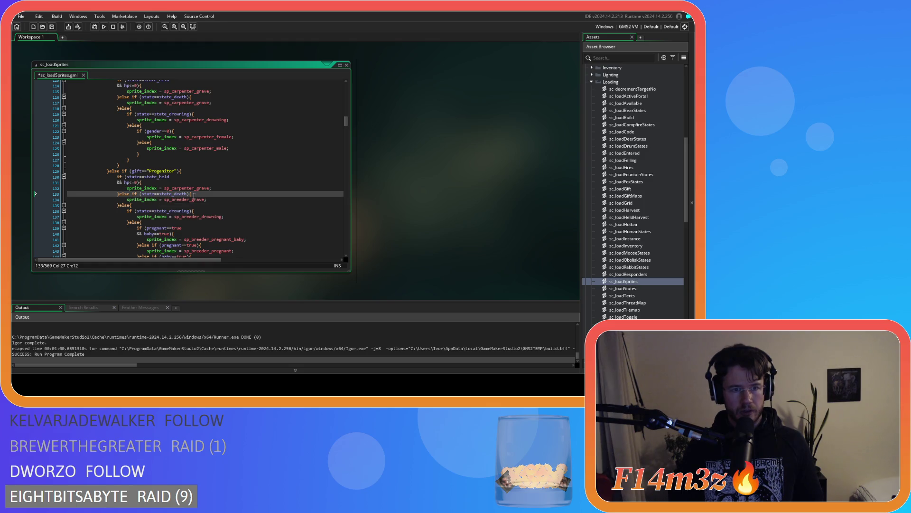
pyautogui.doubleClick(188, 200)
pyautogui.hotkey('ctrl', 'c')
pyautogui.doubleClick(188, 188)
pyautogui.hotkey('ctrl', 'v')
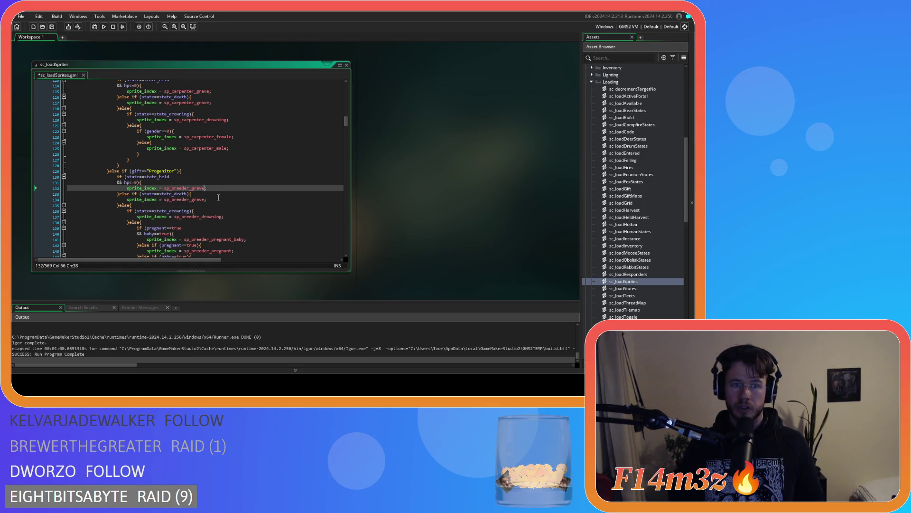
pyautogui.moveTo(114, 178); pyautogui.dragTo(127, 195)
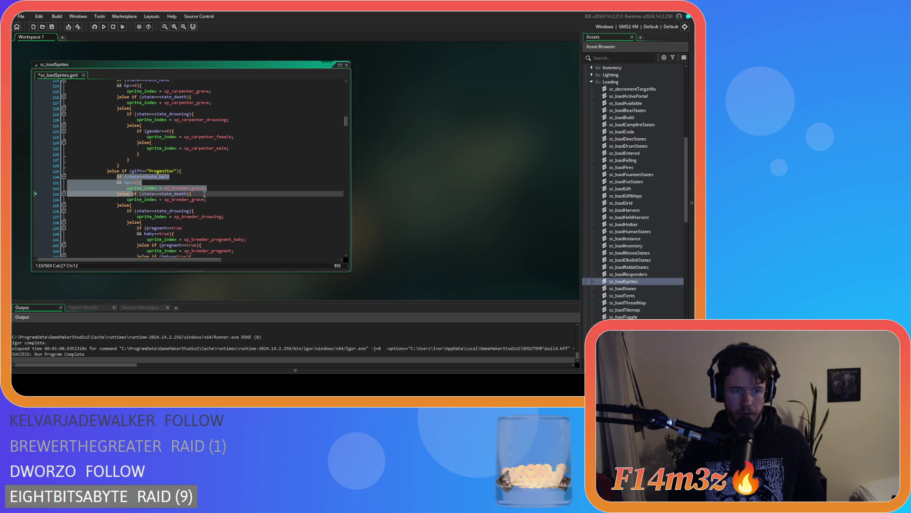
pyautogui.scroll(-7, 201, 195)
pyautogui.scroll(-1, 208, 189)
# - Add the held zero-hp grave check to the Worshipper branch with sp_worshiper_grave
pyautogui.click(117, 174)
pyautogui.hotkey('ctrl', 'v')
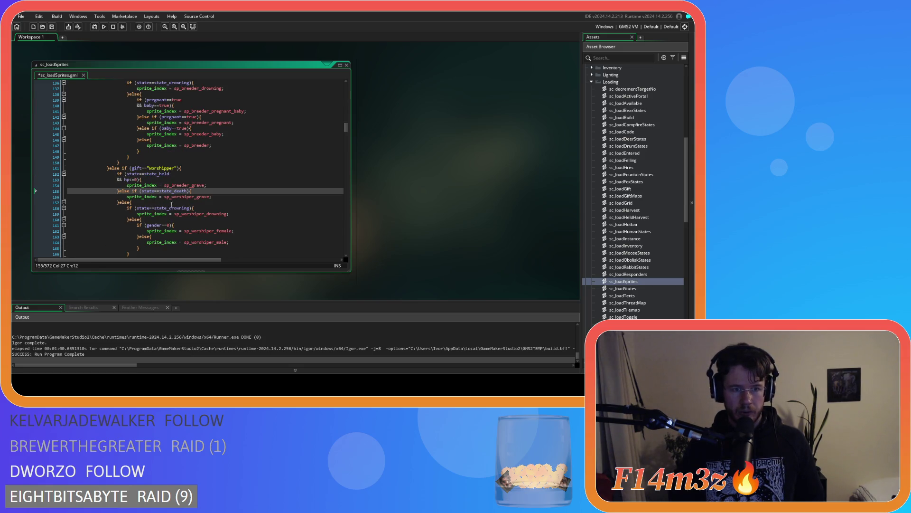
pyautogui.doubleClick(181, 196)
pyautogui.hotkey('ctrl', 'c')
pyautogui.doubleClick(185, 185)
pyautogui.hotkey('ctrl', 'v')
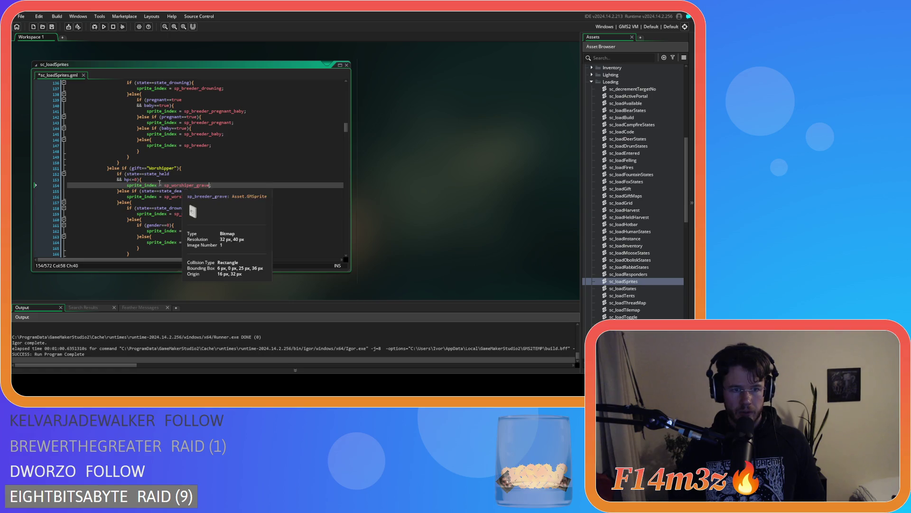
pyautogui.moveTo(117, 175); pyautogui.dragTo(133, 192)
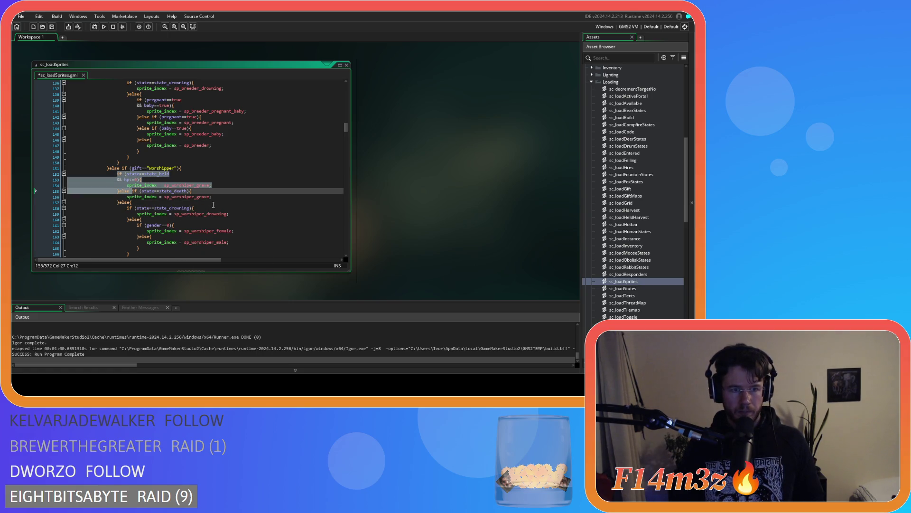
pyautogui.scroll(-7, 213, 204)
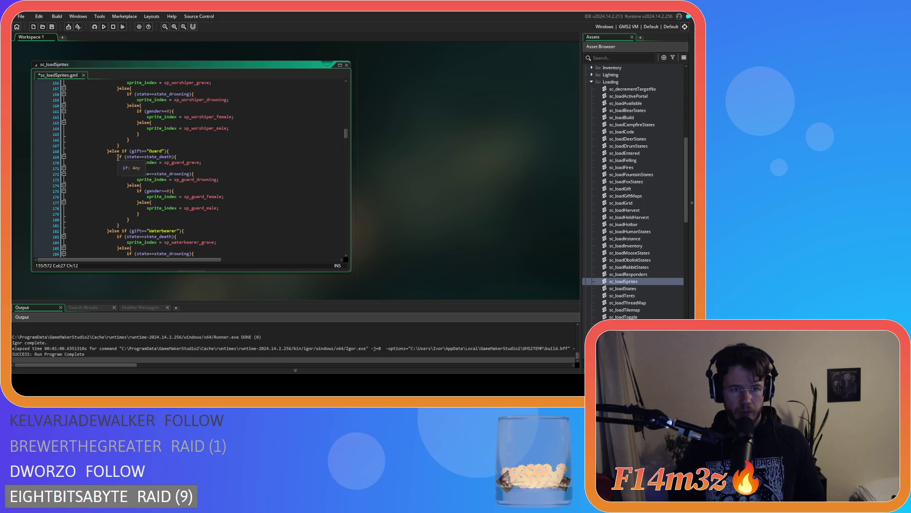
# - Add the held zero-hp grave check to the Guard branch with sp_guard_grave
pyautogui.click(118, 157)
pyautogui.hotkey('ctrl', 'v')
pyautogui.click(185, 181)
pyautogui.click(185, 169)
pyautogui.moveTo(118, 157); pyautogui.dragTo(132, 176)
pyautogui.scroll(-6, 157, 187)
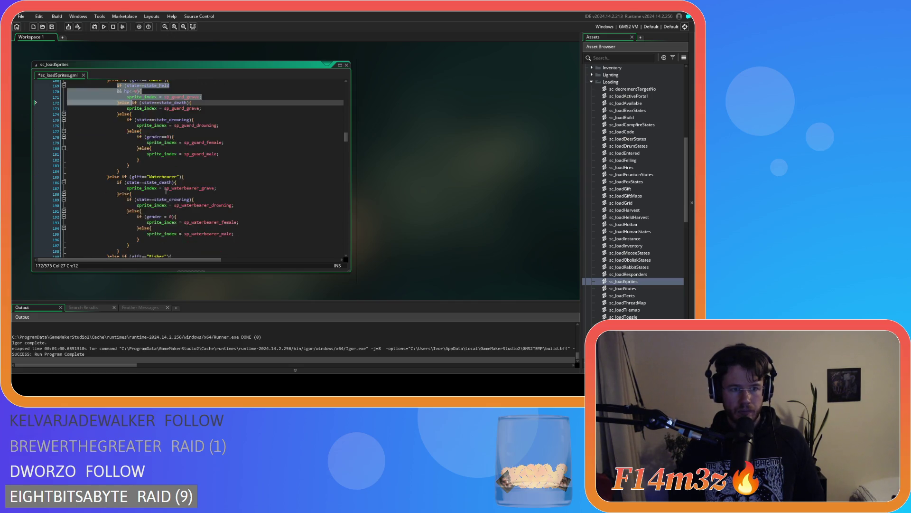
pyautogui.click(114, 154)
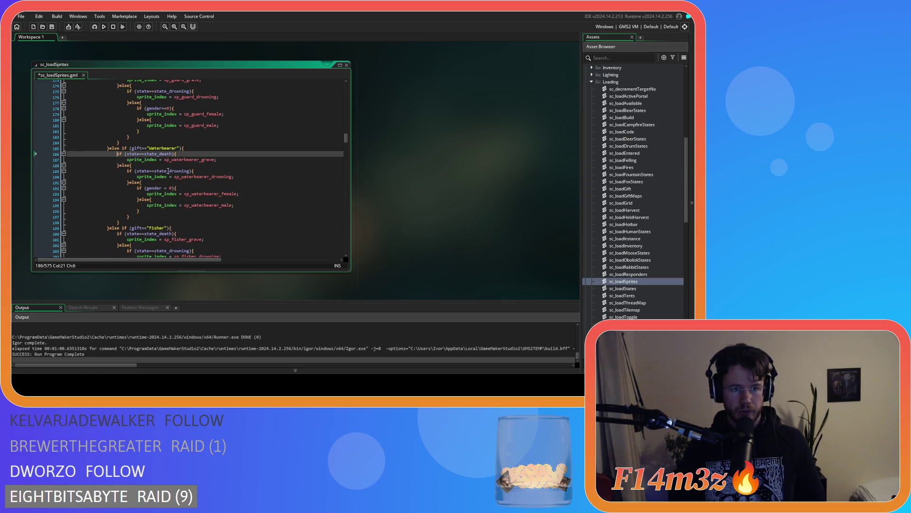
# - Paste the held zero-hp grave check into the Waterbearer branch with its grave sprite
pyautogui.hotkey('ctrl', 'v')
pyautogui.click(187, 165)
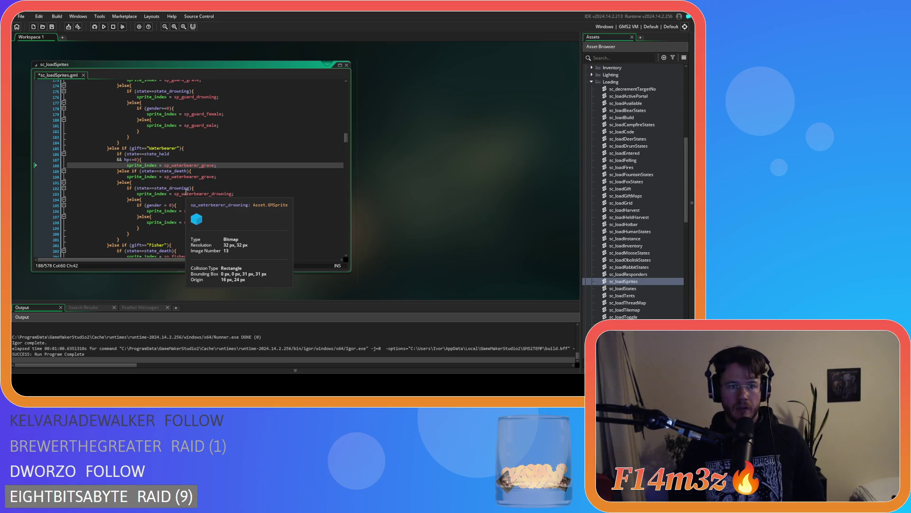
pyautogui.moveTo(117, 154); pyautogui.dragTo(133, 175)
pyautogui.scroll(-6, 166, 176)
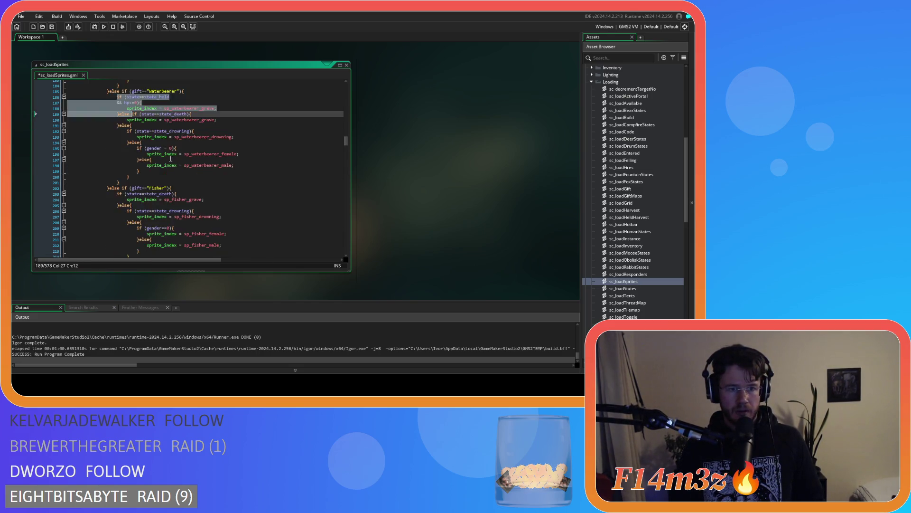
# - Add the held zero-hp grave check to the Fisher branch with sp_fisher_grave
pyautogui.click(117, 151)
pyautogui.hotkey('ctrl', 'v')
pyautogui.doubleClick(201, 191)
pyautogui.click(188, 173)
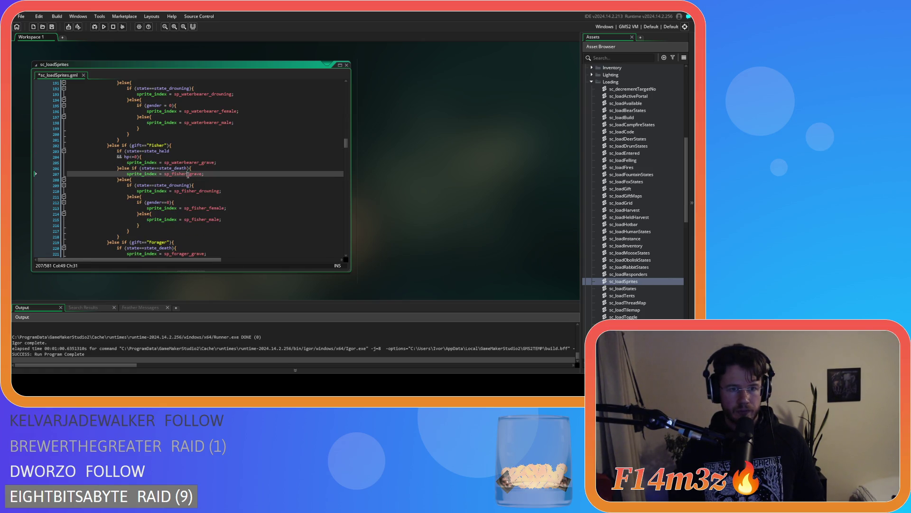
pyautogui.click(193, 163)
pyautogui.moveTo(118, 151); pyautogui.dragTo(130, 172)
pyautogui.scroll(-5, 132, 174)
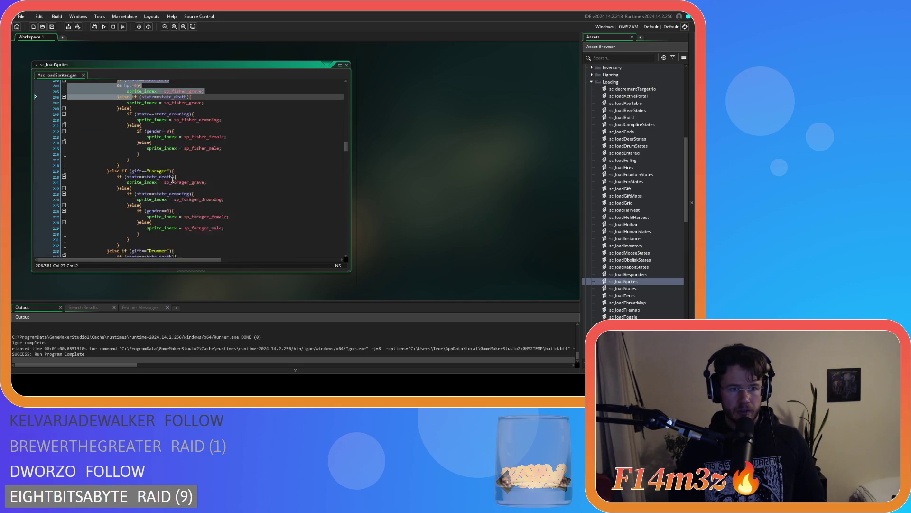
# - Add the held zero-hp grave check to the Forager branch with sp_forager_grave
pyautogui.click(117, 132)
pyautogui.hotkey('ctrl', 'v')
pyautogui.click(188, 157)
pyautogui.doubleClick(175, 145)
pyautogui.hotkey('ctrl', 'v')
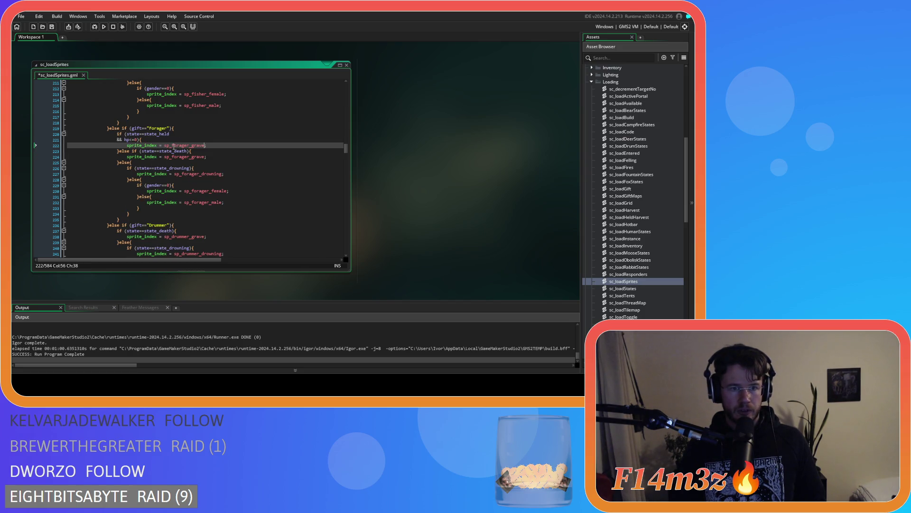
pyautogui.moveTo(117, 134); pyautogui.dragTo(132, 151)
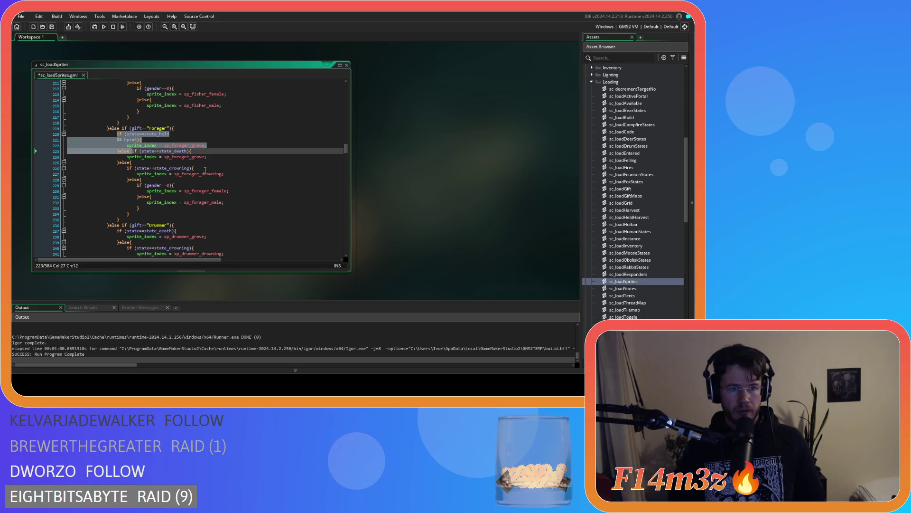
pyautogui.scroll(-4, 205, 170)
# - Add the held zero-hp grave check to the Drummer branch with sp_drummer_grave
pyautogui.click(115, 159)
pyautogui.hotkey('ctrl', 'v')
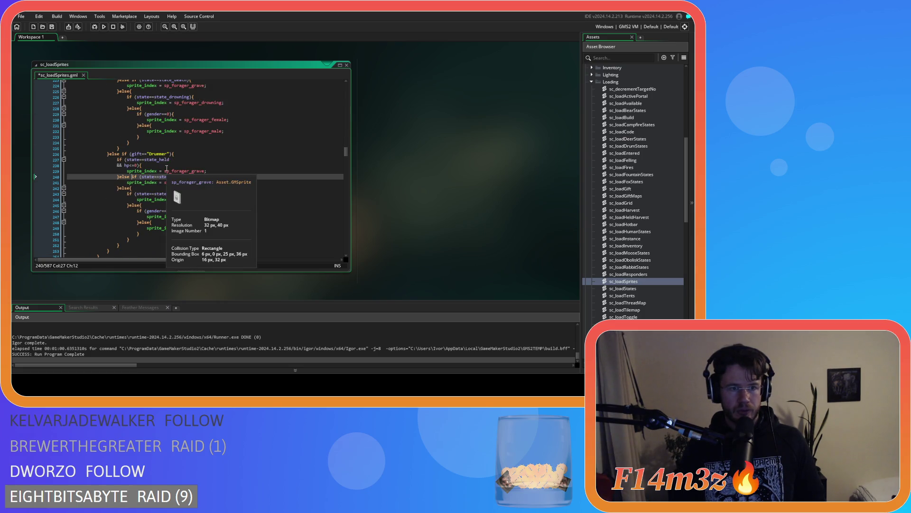
pyautogui.doubleClick(175, 182)
pyautogui.hotkey('ctrl', 'c')
pyautogui.doubleClick(187, 171)
pyautogui.hotkey('ctrl', 'v')
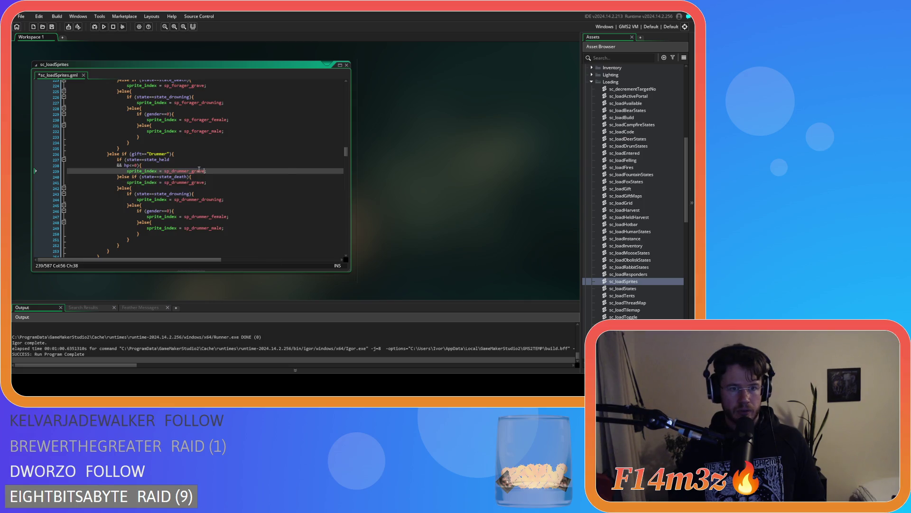
pyautogui.scroll(-4, 216, 170)
# - Save sc_loadSprites.gml and build a new Entheogen test run
pyautogui.hotkey('ctrl', 's')
pyautogui.scroll(-3, 217, 169)
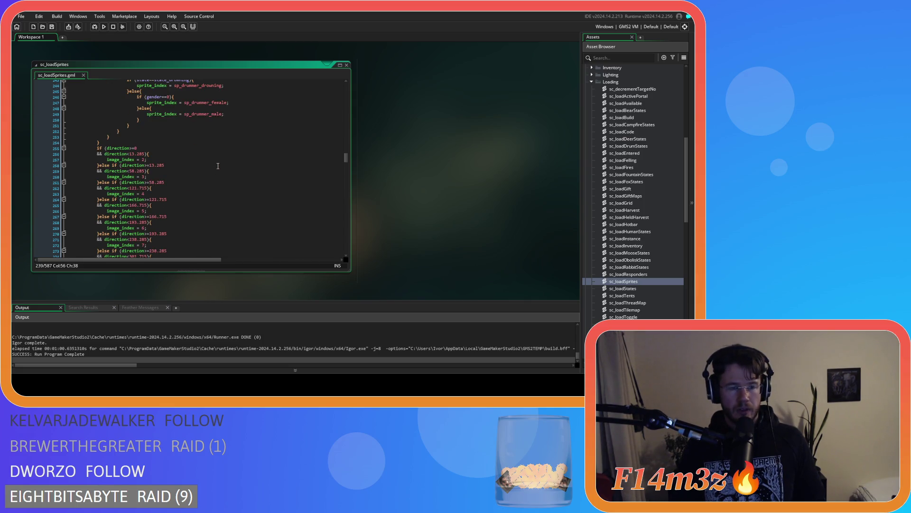
pyautogui.scroll(-9, 217, 166)
pyautogui.press('F5')
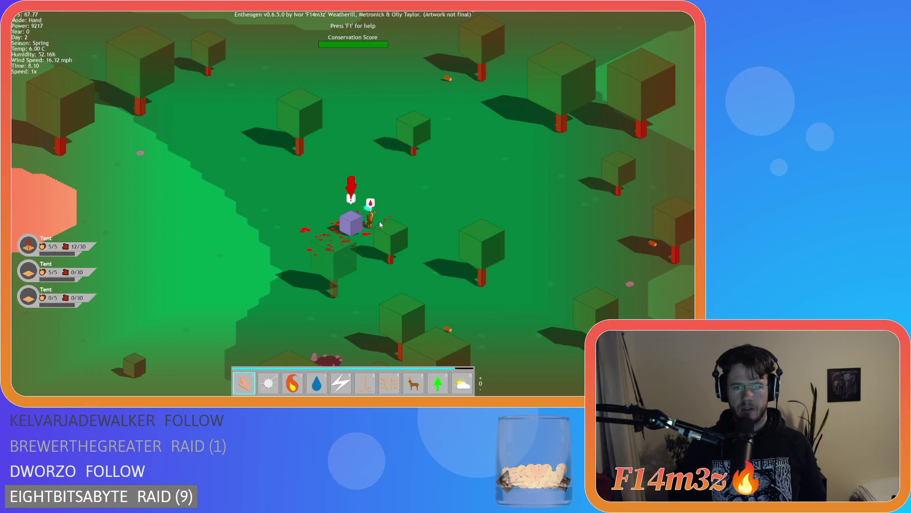
# - Quicksave the running game and reload it
pyautogui.scroll(-5, 398, 216)
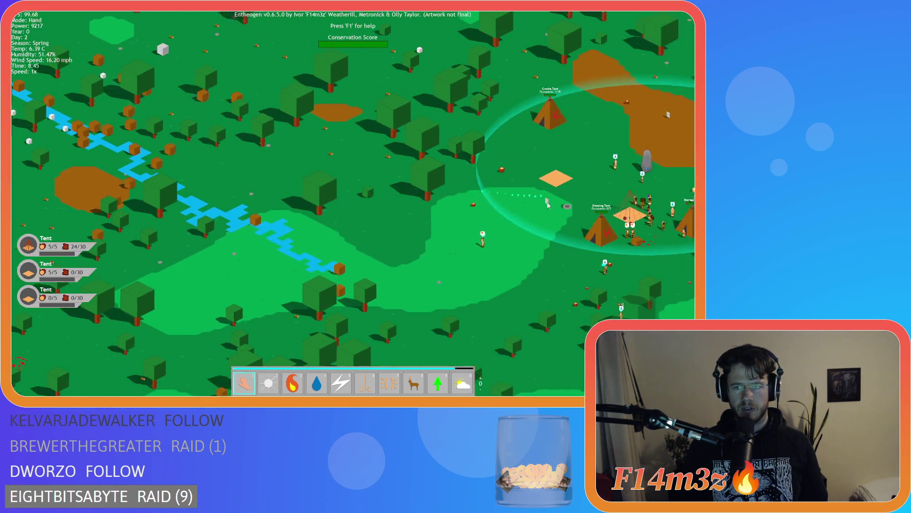
pyautogui.scroll(5, 547, 204)
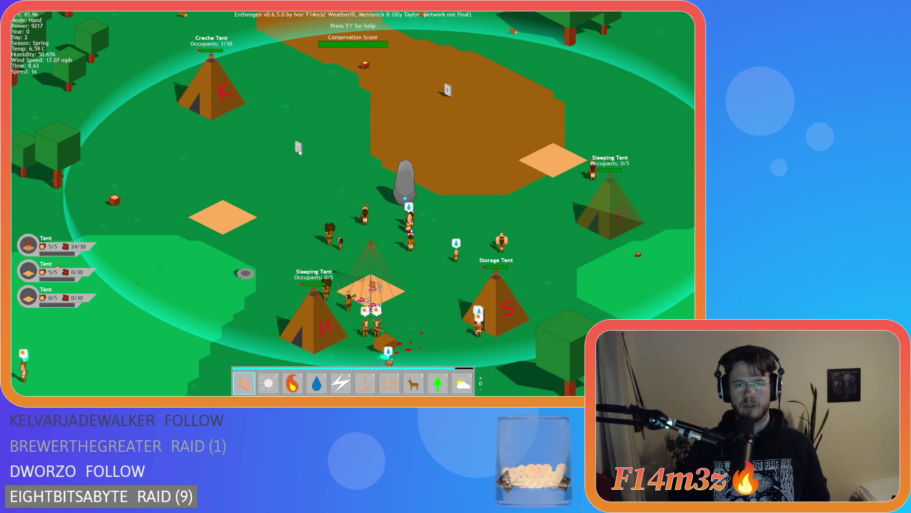
pyautogui.press('F5')
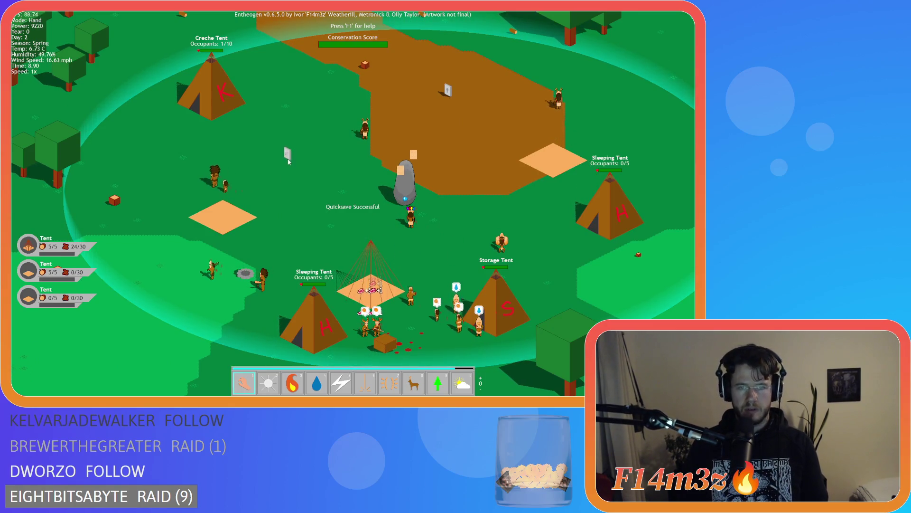
pyautogui.press('F9')
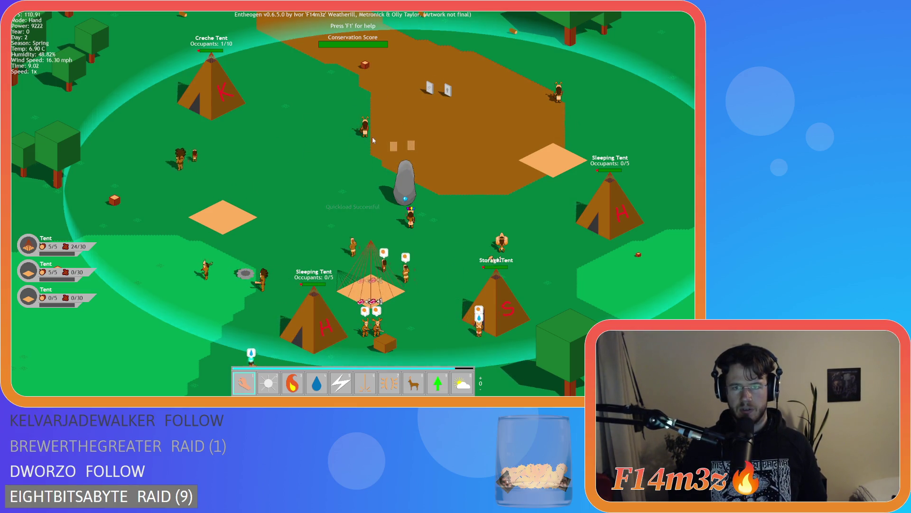
# - Place the third gravestone beside the other two at camp, then quicksave and reload
pyautogui.scroll(-5, 309, 145)
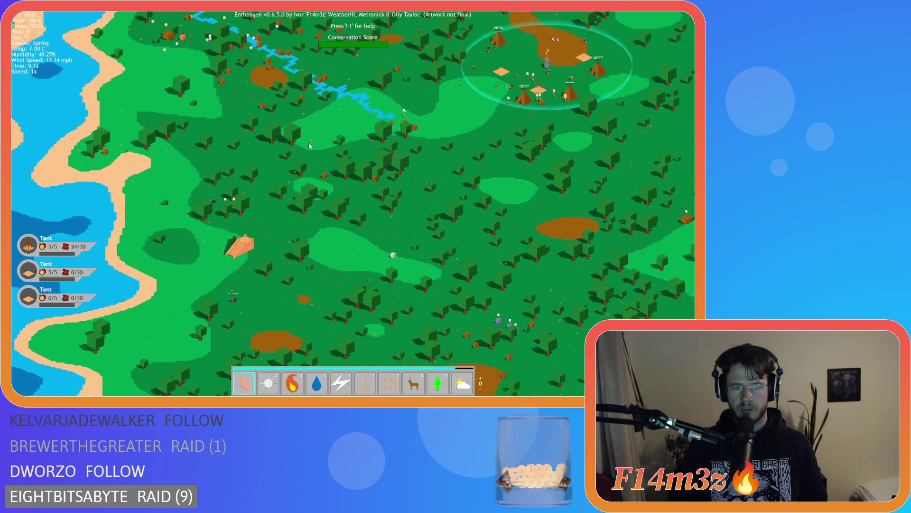
pyautogui.scroll(5, 310, 146)
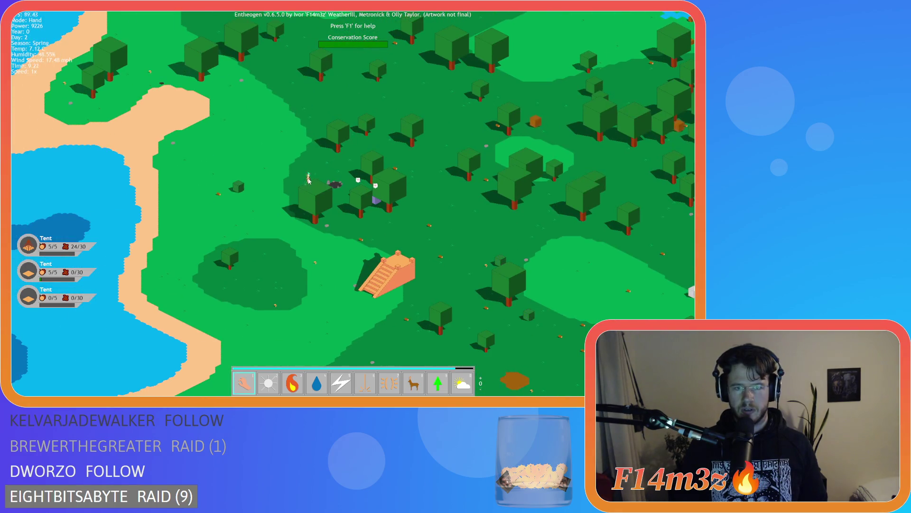
pyautogui.scroll(5, 304, 168)
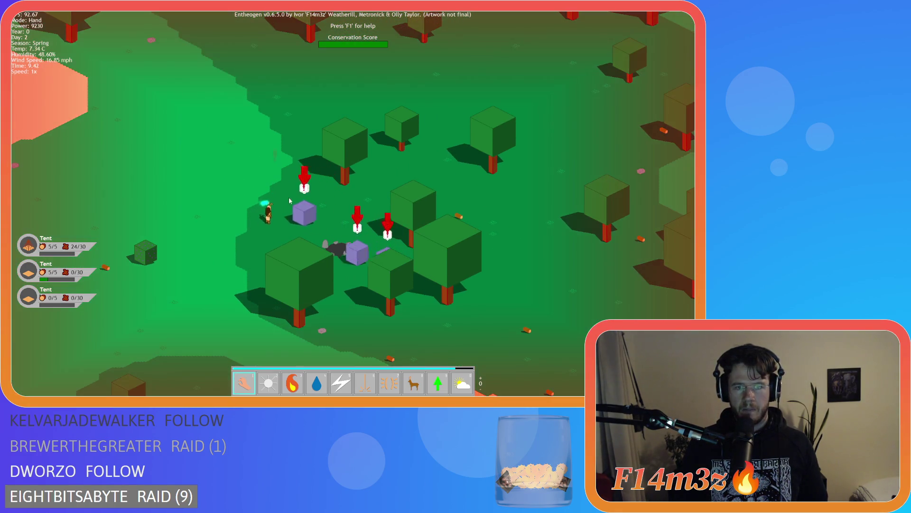
pyautogui.press('d')
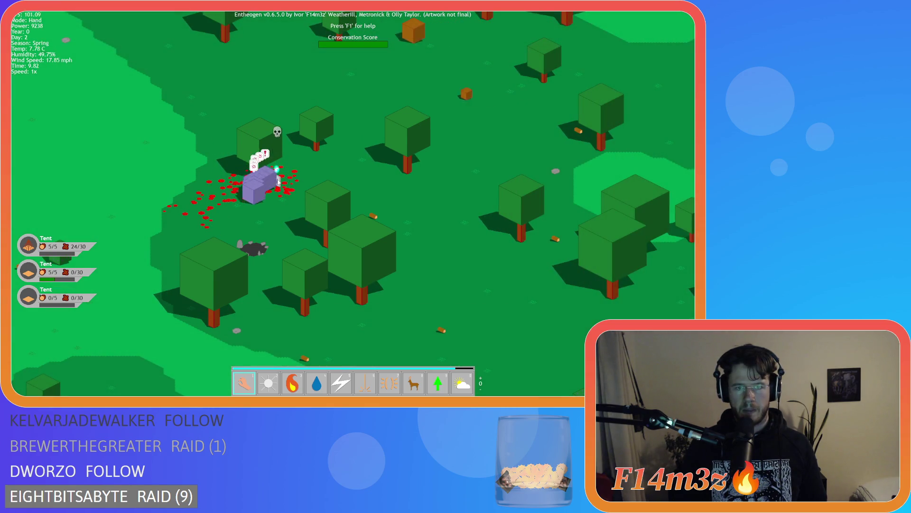
pyautogui.press('space')
pyautogui.moveTo(315, 147); pyautogui.dragTo(416, 97)
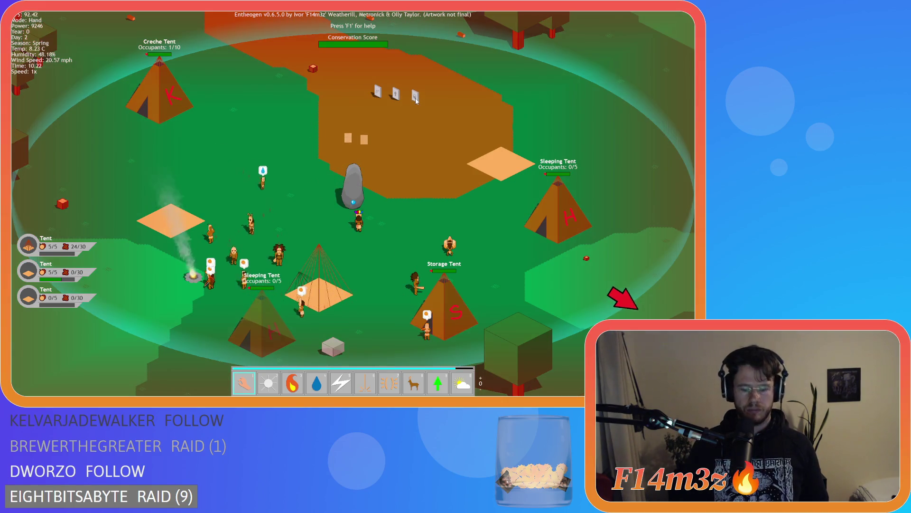
pyautogui.moveTo(416, 101); pyautogui.dragTo(428, 104)
pyautogui.press('F5')
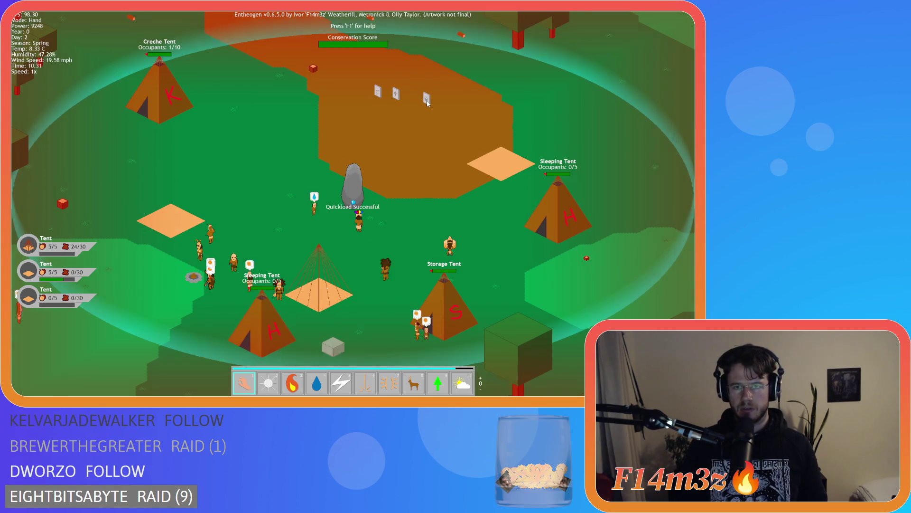
pyautogui.press('F9')
# - Survey the map toward the lake, return to the tent camp, then quicksave and reload
pyautogui.scroll(-5, 408, 188)
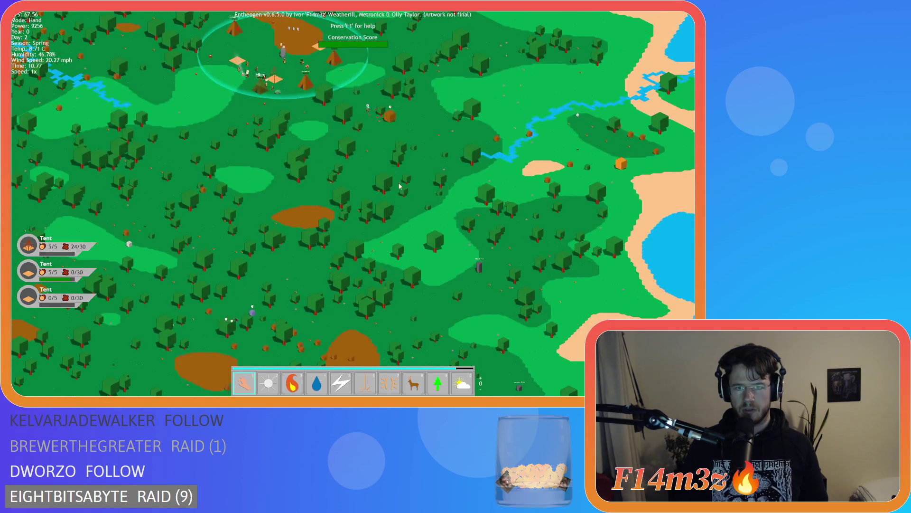
pyautogui.scroll(5, 400, 186)
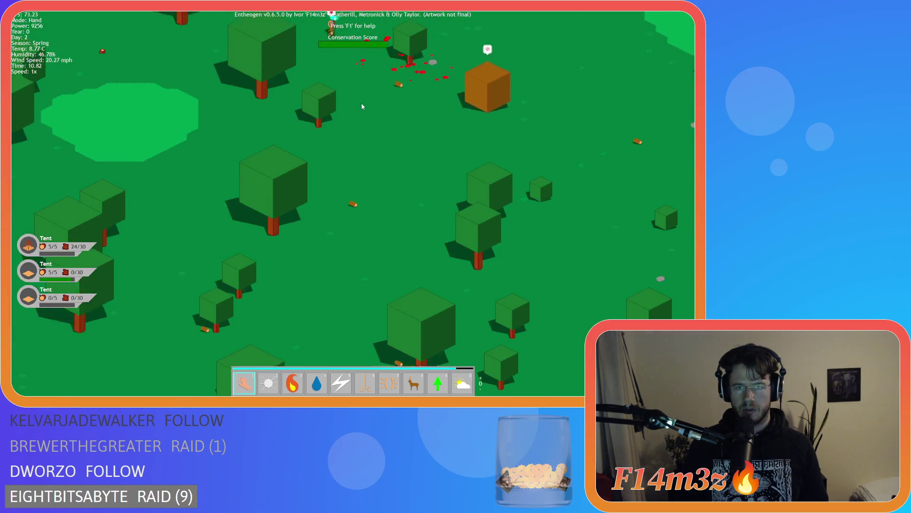
pyautogui.scroll(-5, 285, 143)
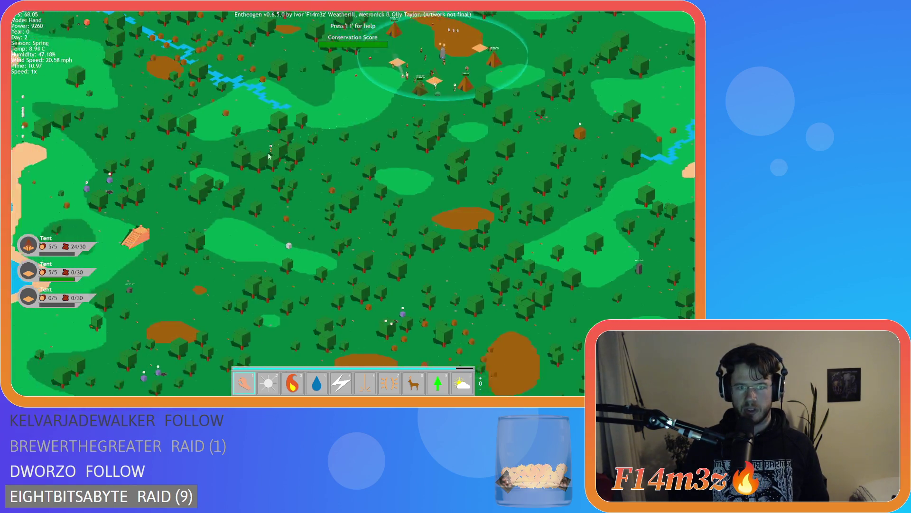
pyautogui.press('a')
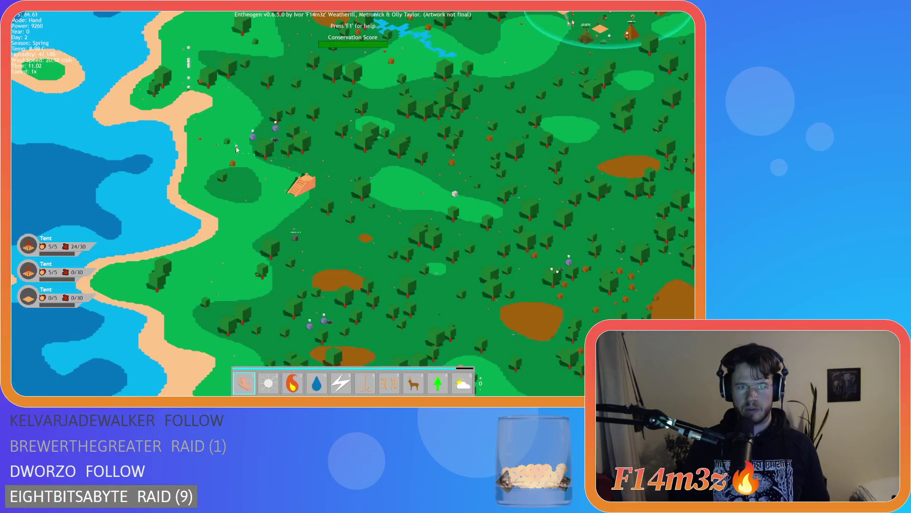
pyautogui.scroll(5, 247, 120)
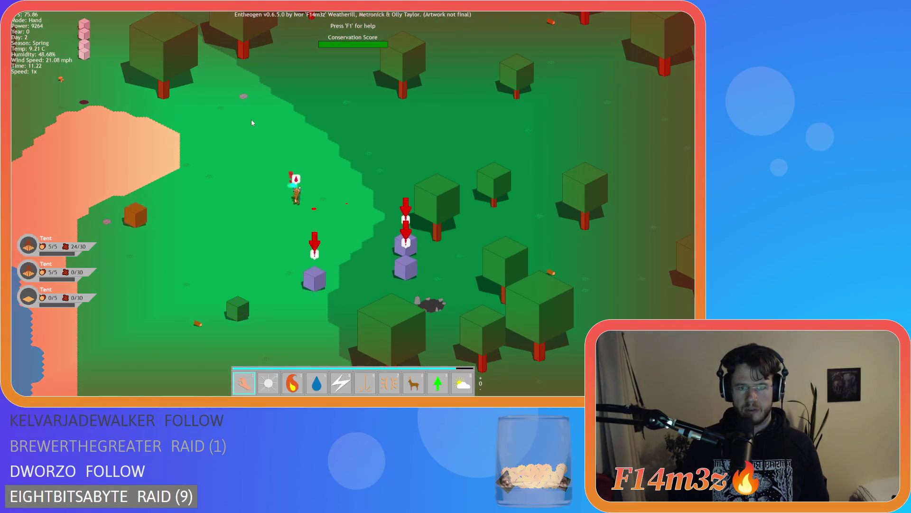
pyautogui.scroll(-1, 251, 128)
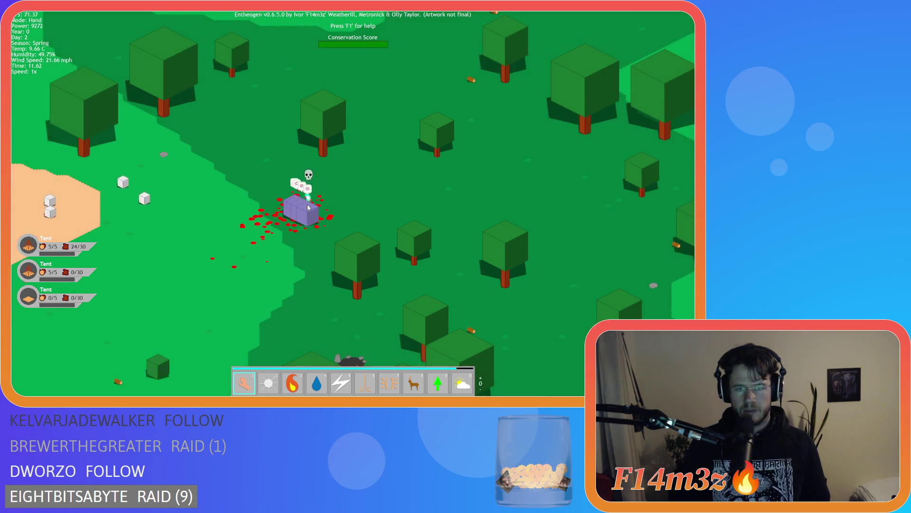
pyautogui.press('space')
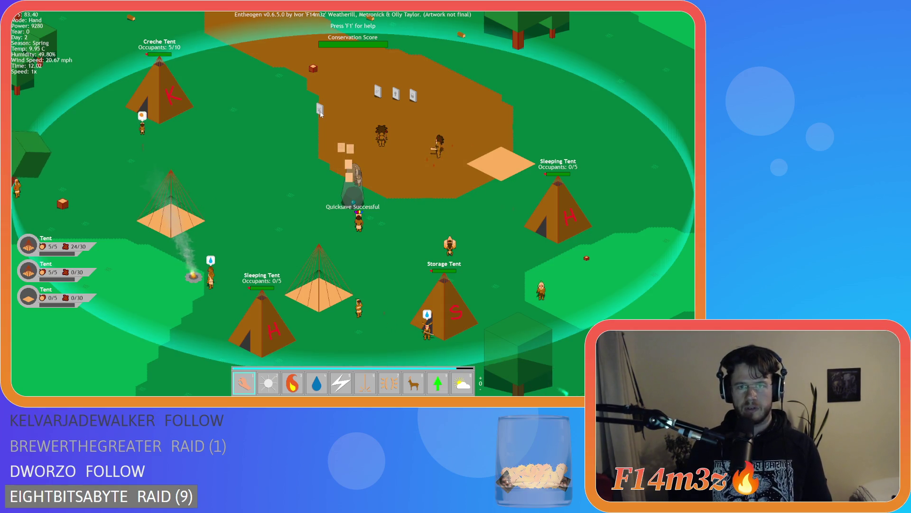
pyautogui.press('F5')
pyautogui.press('F9')
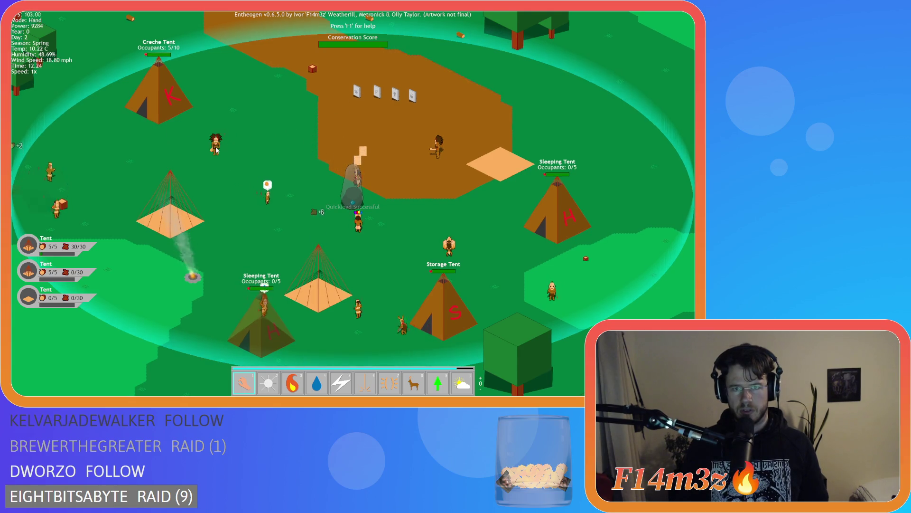
# - Carry another gravestone over to the row, then quicksave and reload
pyautogui.scroll(-6, 244, 149)
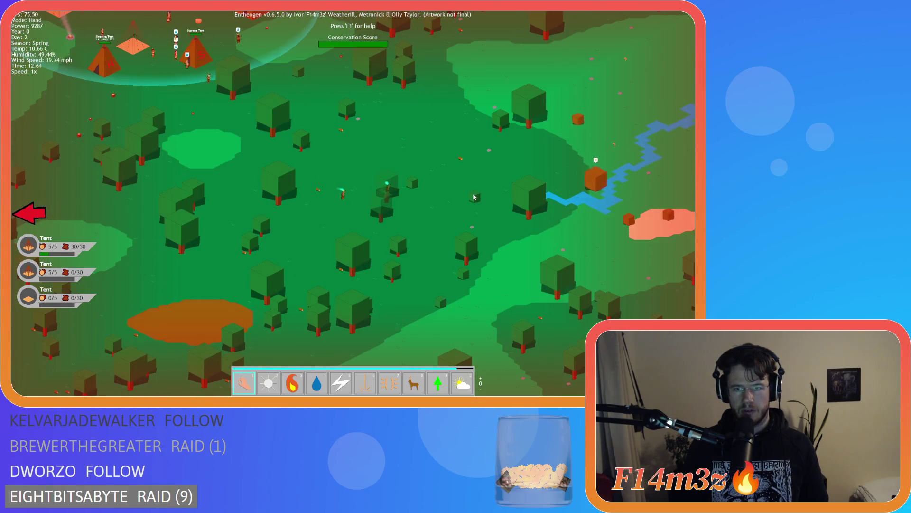
pyautogui.scroll(5, 192, 216)
pyautogui.scroll(3, 192, 216)
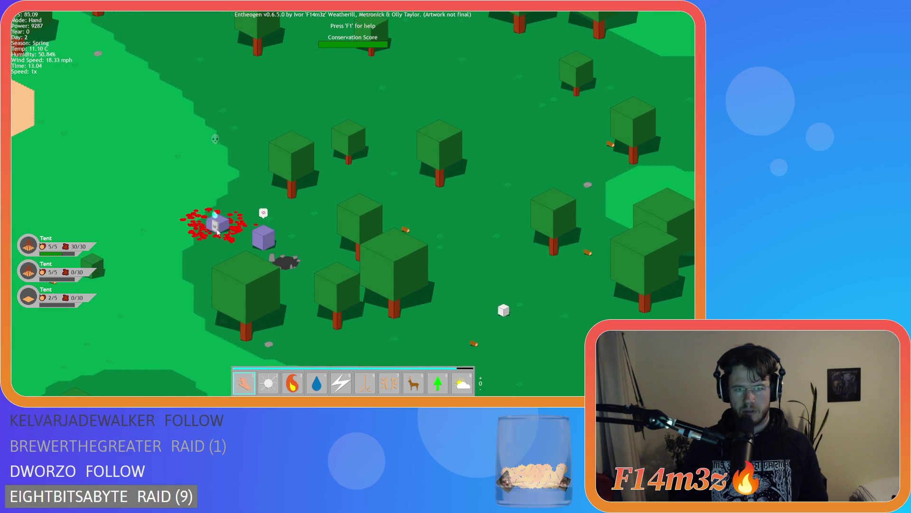
pyautogui.scroll(5, 246, 209)
pyautogui.moveTo(246, 210)
pyautogui.mouseDown()
pyautogui.moveTo(320, 142)
pyautogui.moveTo(327, 131)
pyautogui.moveTo(318, 126)
pyautogui.mouseUp()
pyautogui.press('F5')
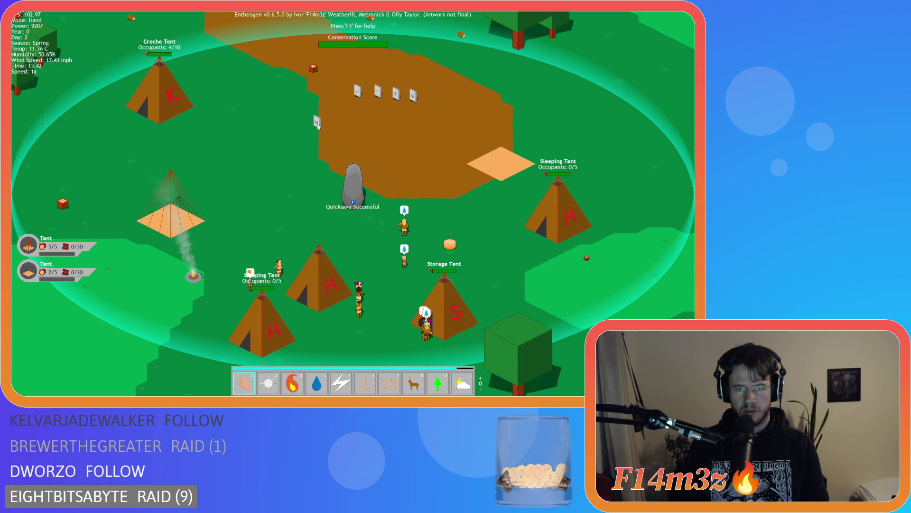
pyautogui.press('F9')
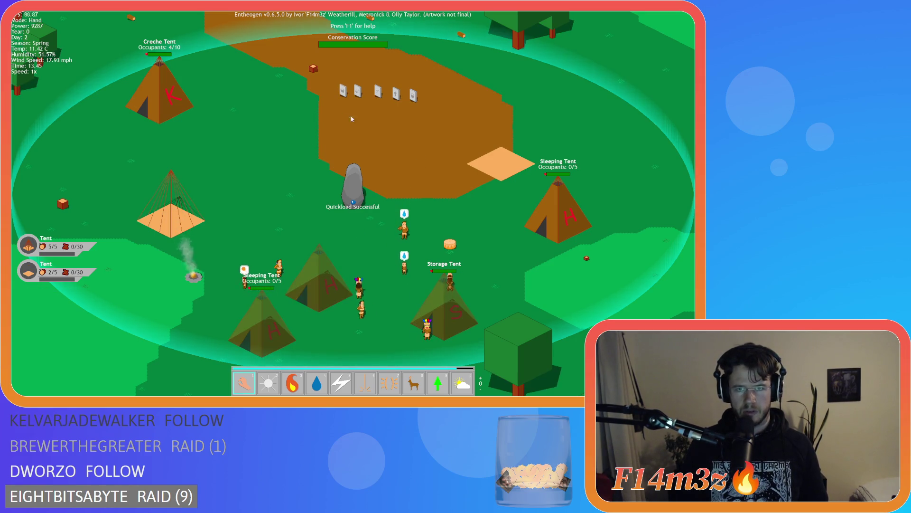
# - Carry a villager next to a purple creature, return to the village, then quicksave and reload
pyautogui.scroll(-5, 354, 196)
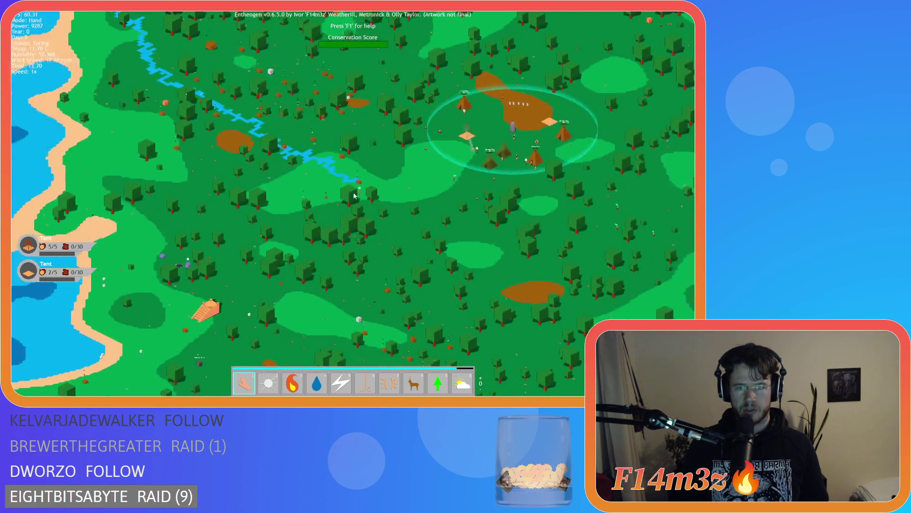
pyautogui.press('a')
pyautogui.scroll(5, 283, 240)
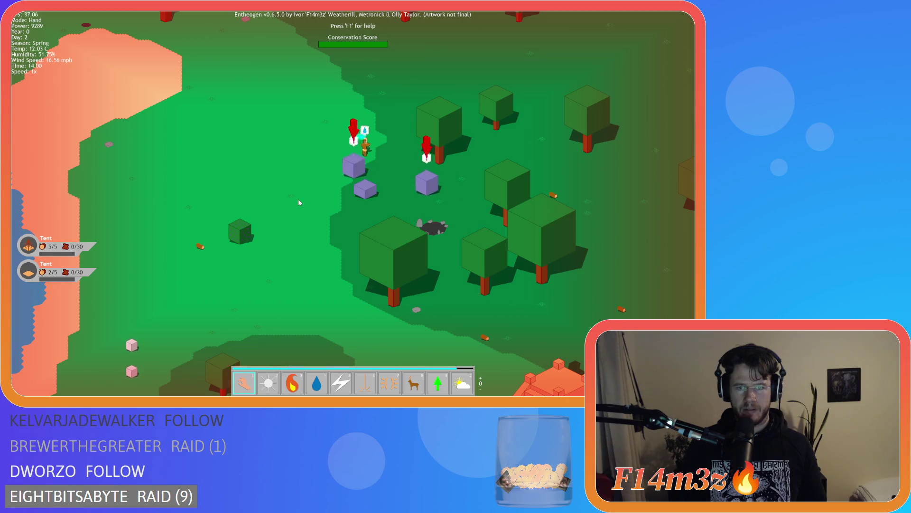
pyautogui.scroll(-2, 298, 198)
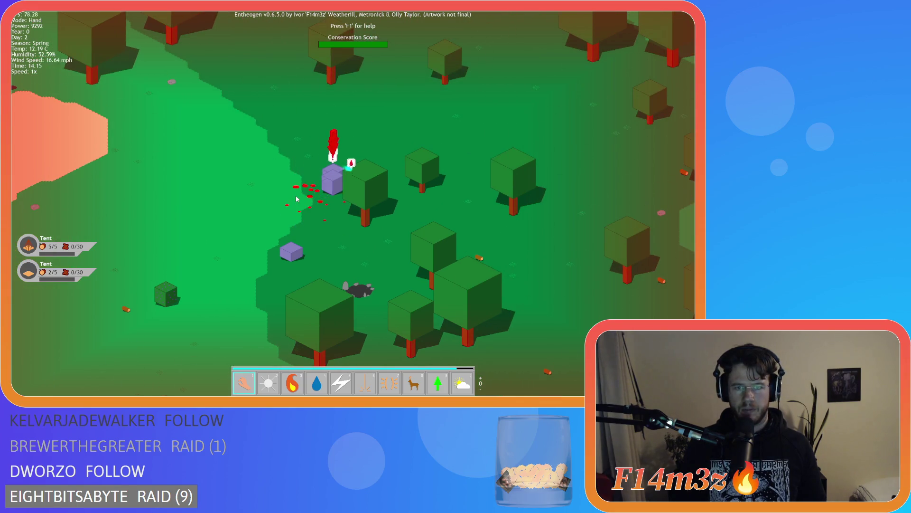
pyautogui.press('w')
pyautogui.press('d')
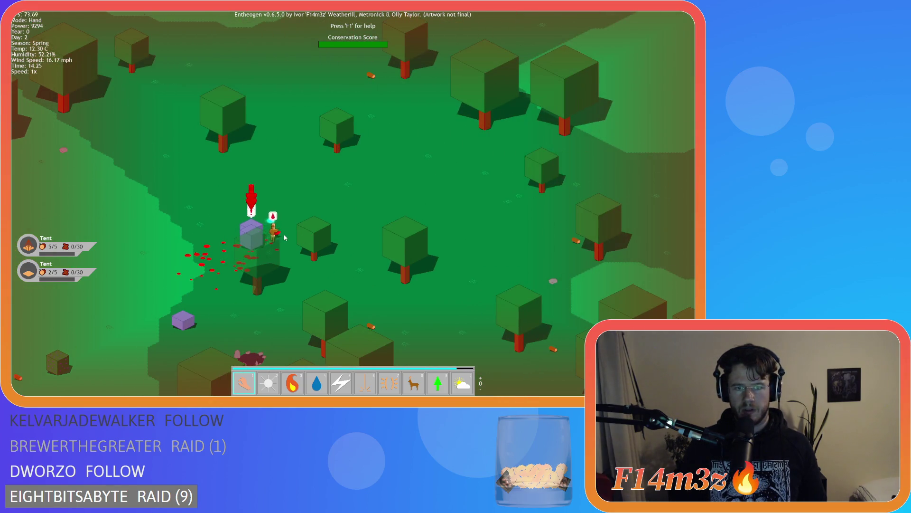
pyautogui.moveTo(296, 225); pyautogui.dragTo(302, 222)
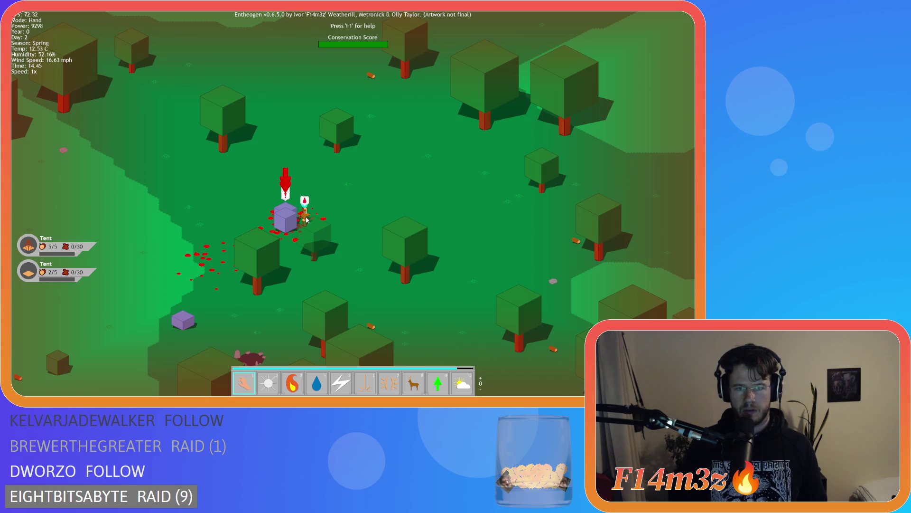
pyautogui.press('space')
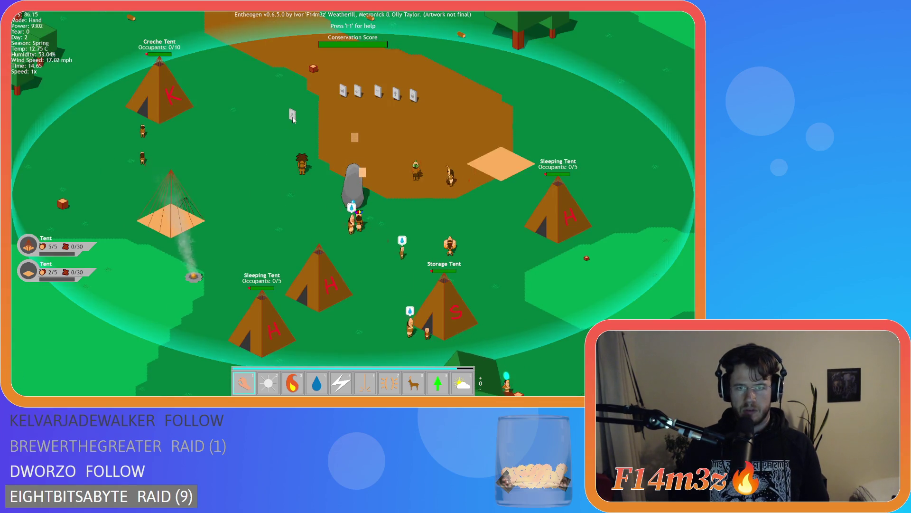
pyautogui.press('F5')
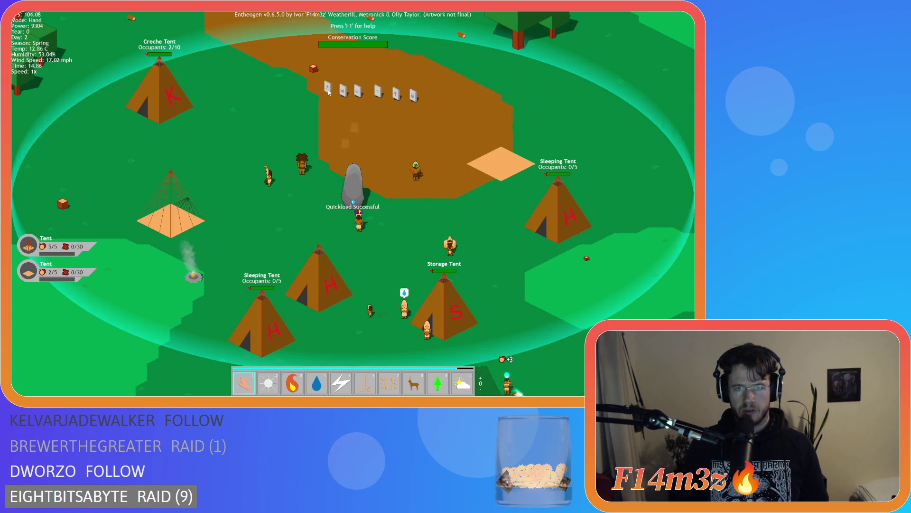
pyautogui.press('F9')
# - Pan and zoom across the village and surrounding forest to survey the villagers
pyautogui.press('d')
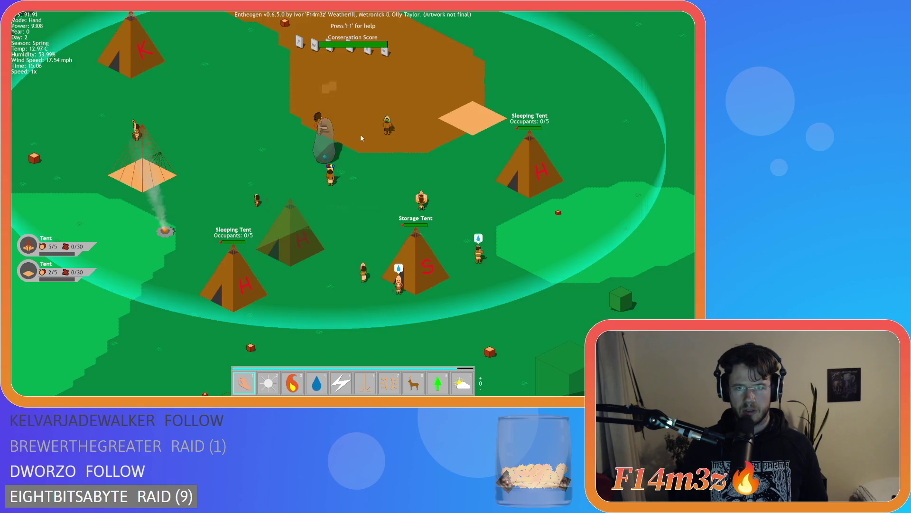
pyautogui.press('w')
pyautogui.scroll(-5, 375, 247)
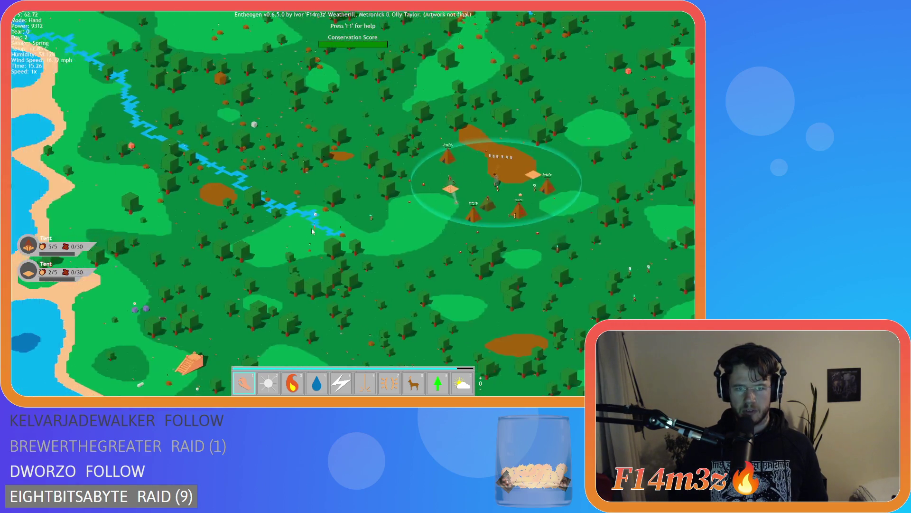
pyautogui.scroll(5, 318, 192)
pyautogui.scroll(4, 345, 191)
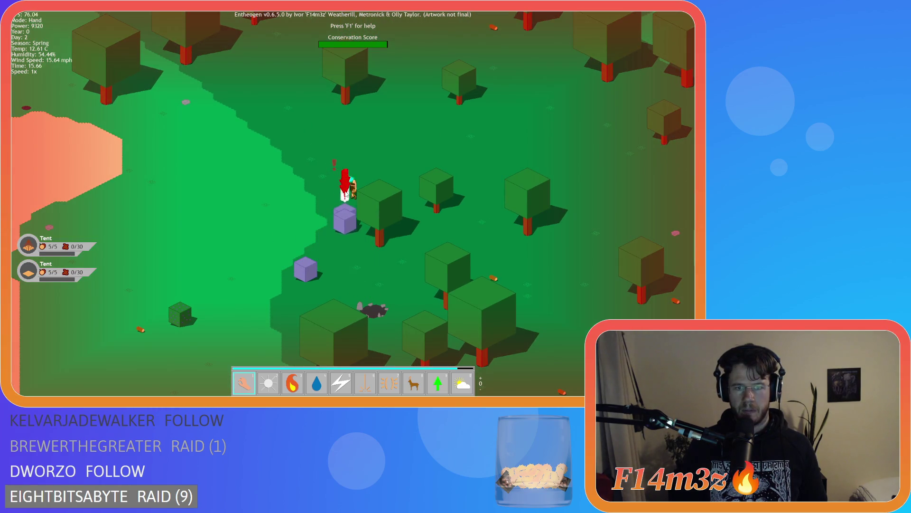
pyautogui.scroll(3, 328, 214)
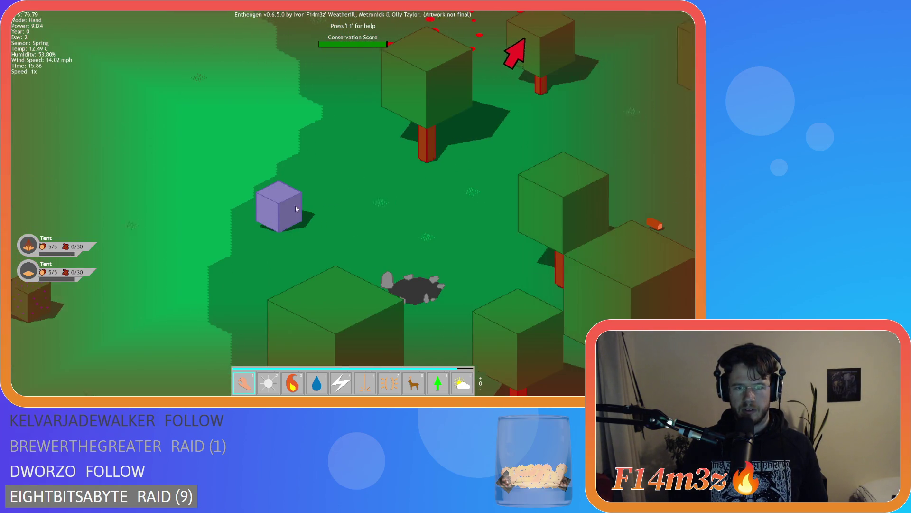
pyautogui.scroll(-3, 342, 121)
pyautogui.scroll(3, 401, 139)
pyautogui.press('s')
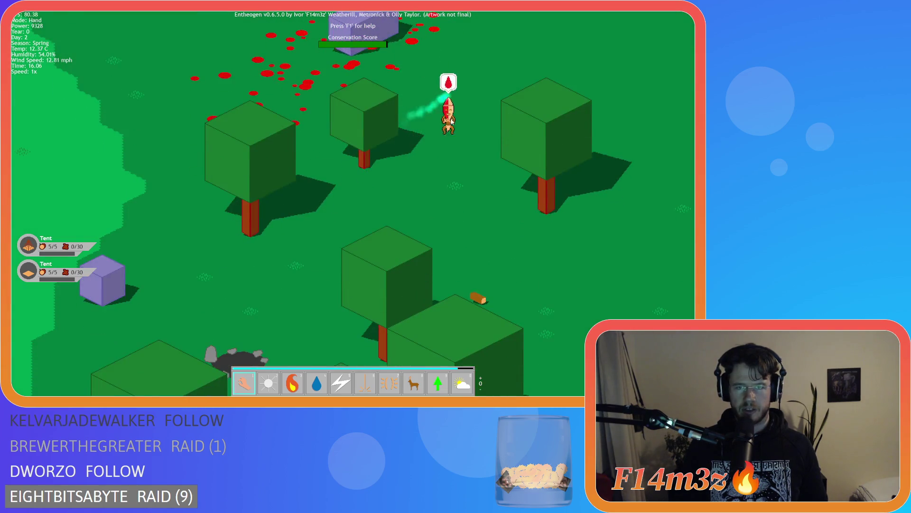
pyautogui.press('a')
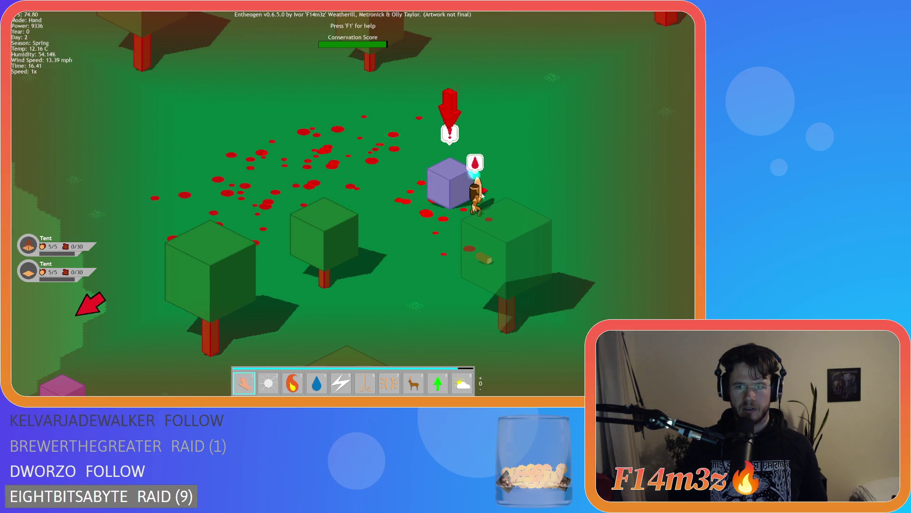
pyautogui.scroll(-10, 482, 195)
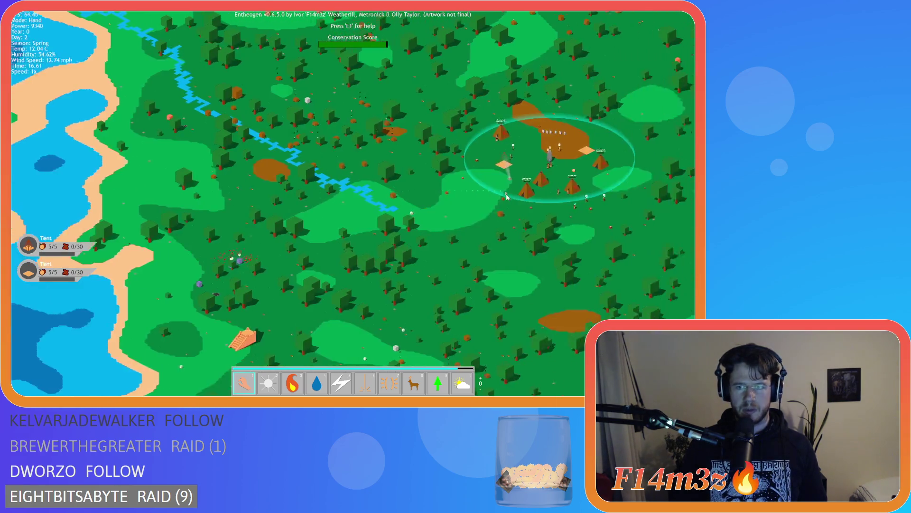
pyautogui.scroll(10, 507, 197)
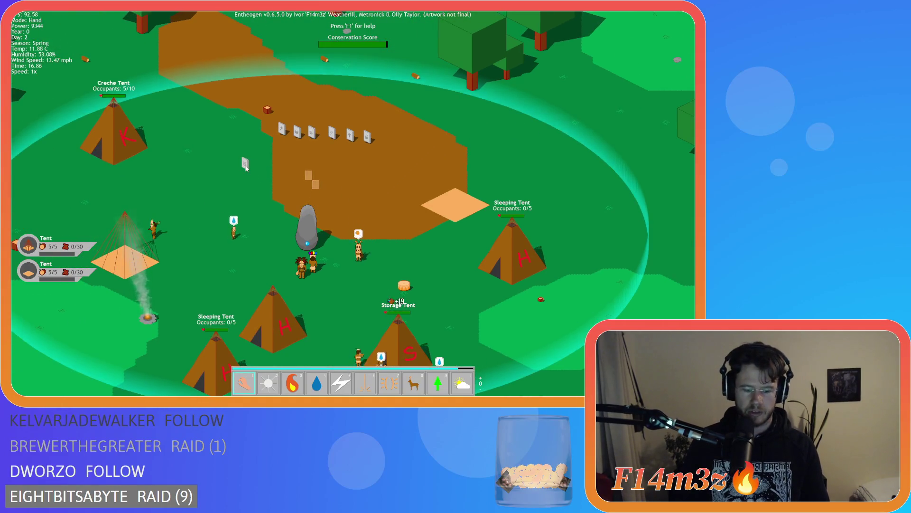
# - Quicksave with F5, quickload with F9, and look over the reloaded camp
pyautogui.press('F5')
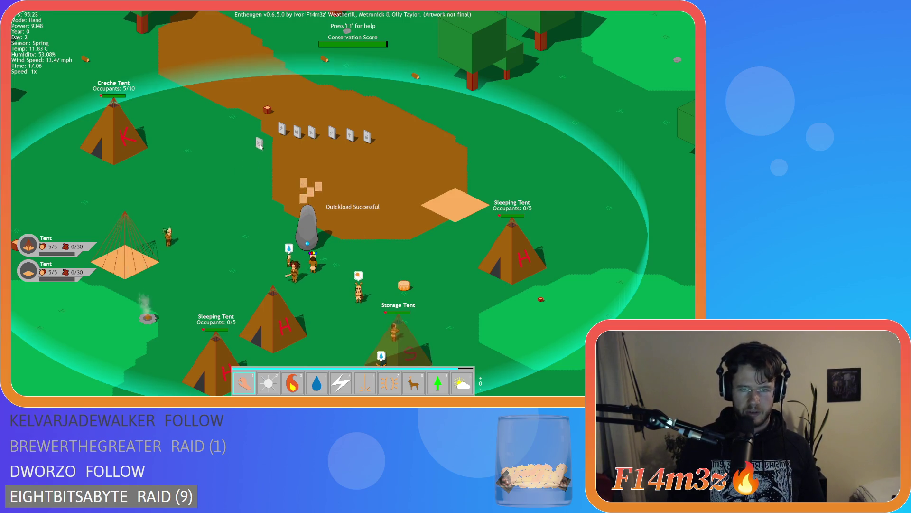
pyautogui.press('F9')
pyautogui.scroll(-10, 243, 170)
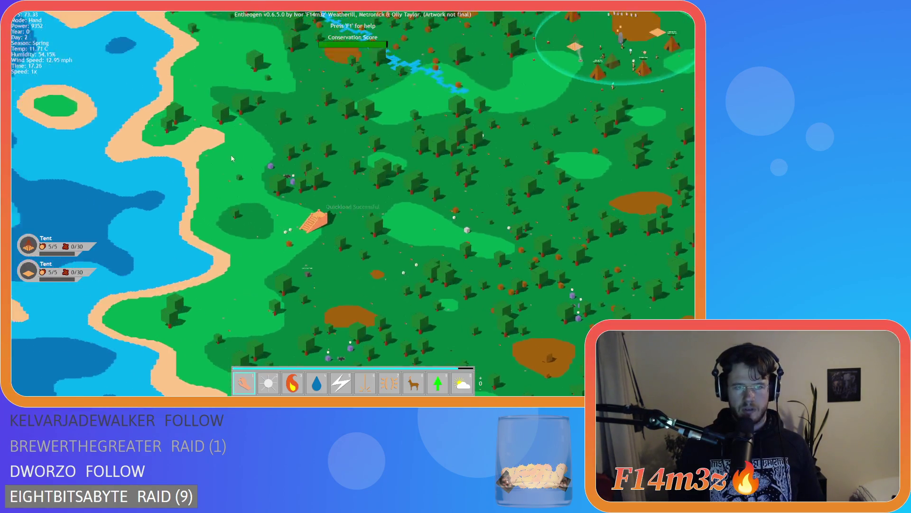
pyautogui.scroll(10, 378, 203)
pyautogui.scroll(-10, 378, 203)
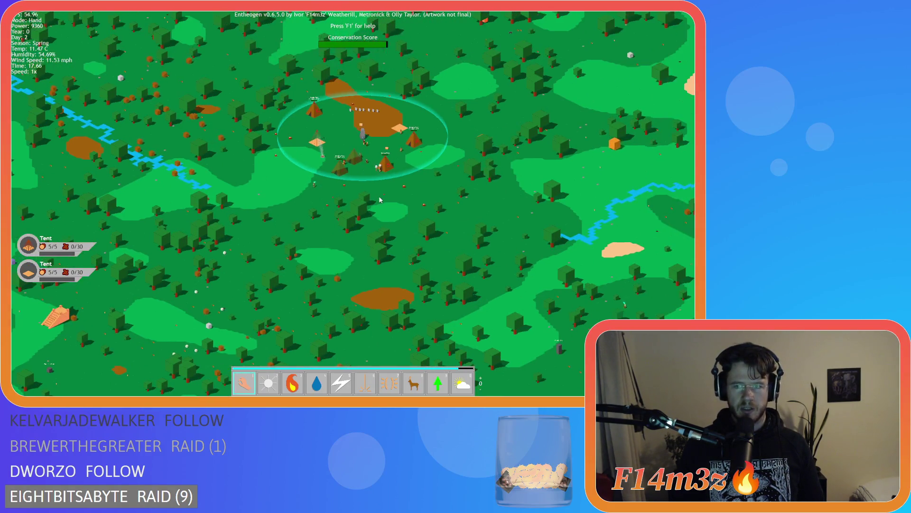
pyautogui.scroll(10, 374, 194)
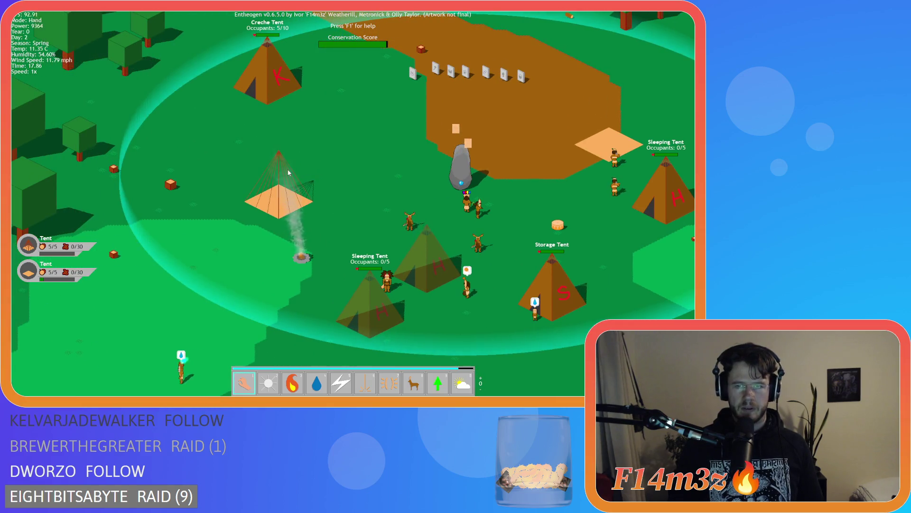
pyautogui.press('d')
pyautogui.press('w')
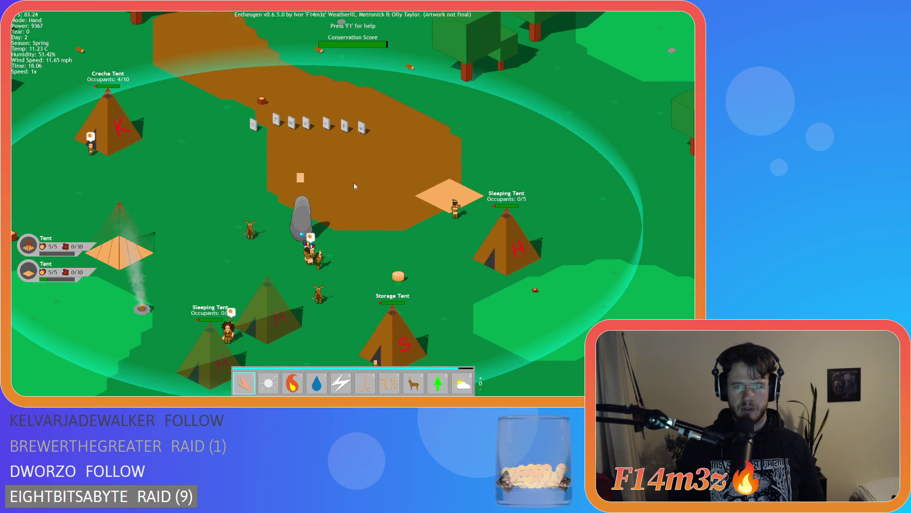
pyautogui.press('a')
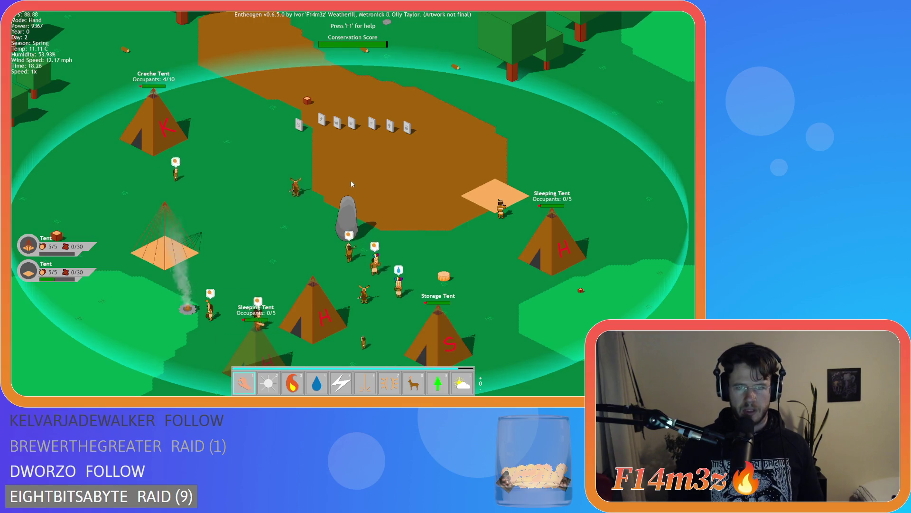
# - Cycle villagers to the bleeding one by the purple block, return to camp, and quicksave
pyautogui.press('Tab')
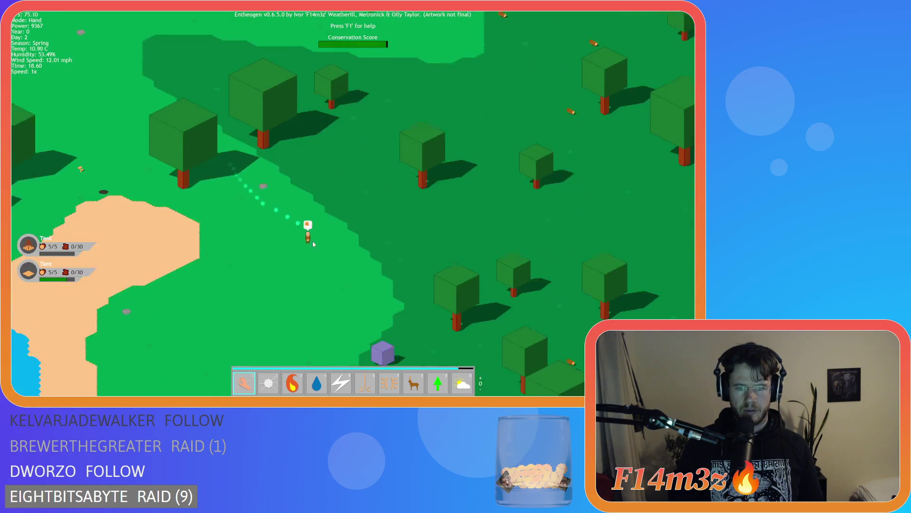
pyautogui.press('Tab')
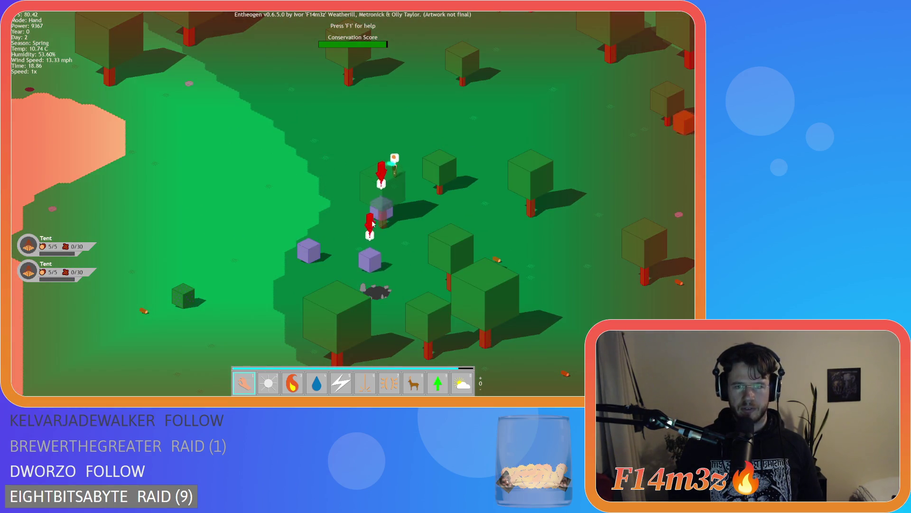
pyautogui.press('Tab')
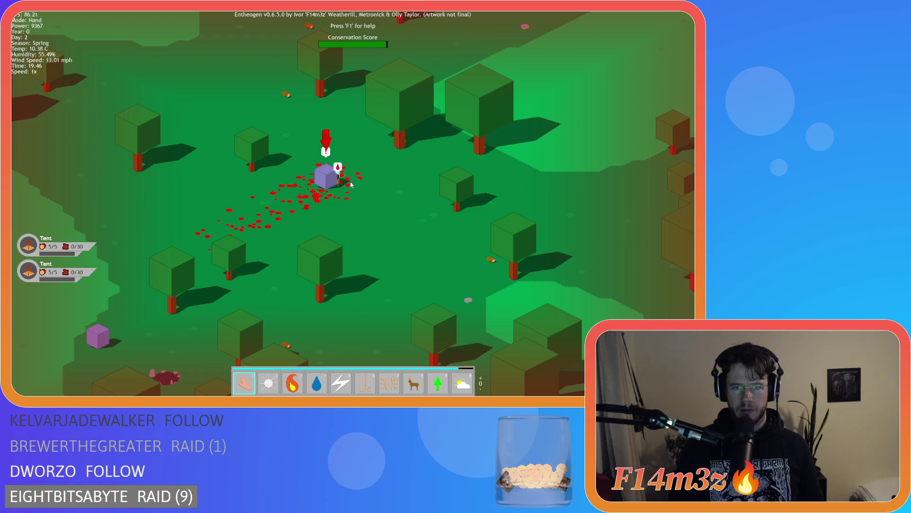
pyautogui.press('space')
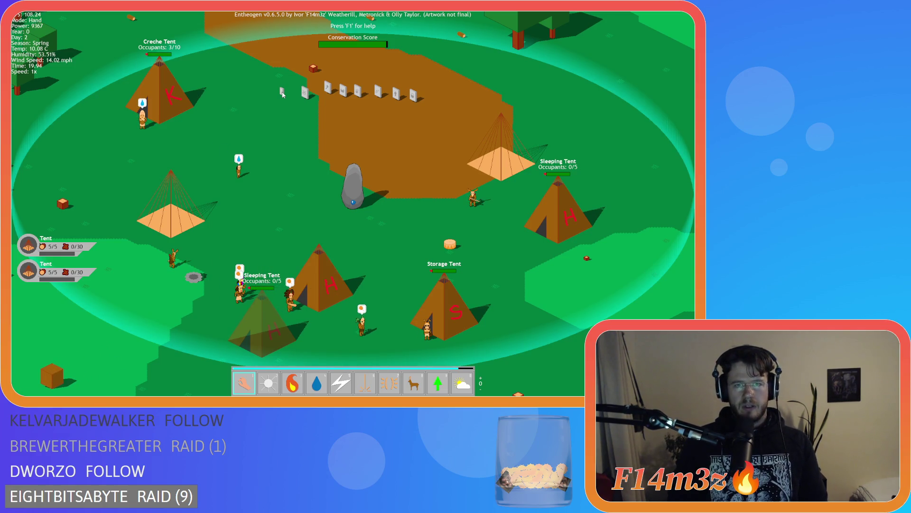
pyautogui.press('F5')
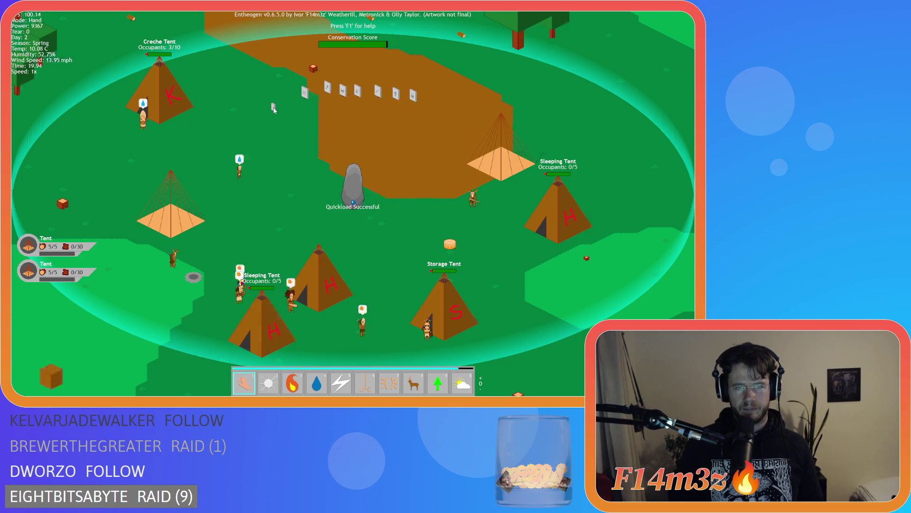
# - Quickload the save, scan the forest, then return the view to the tribe's camp
pyautogui.press('F9')
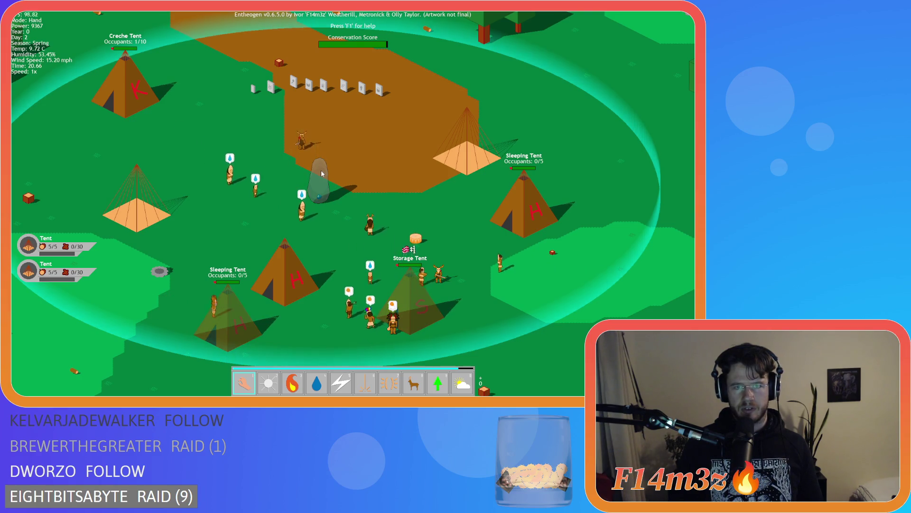
pyautogui.scroll(-5, 278, 201)
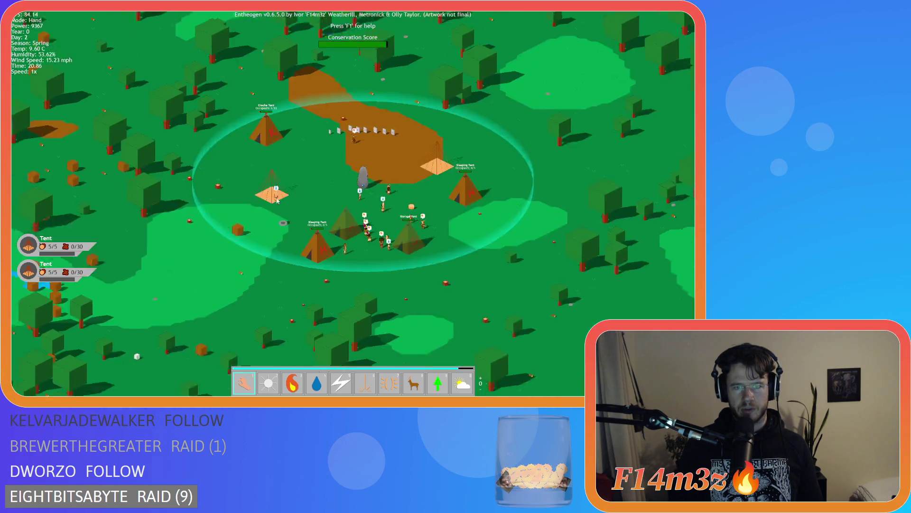
pyautogui.scroll(-5, 278, 201)
pyautogui.scroll(3, 244, 216)
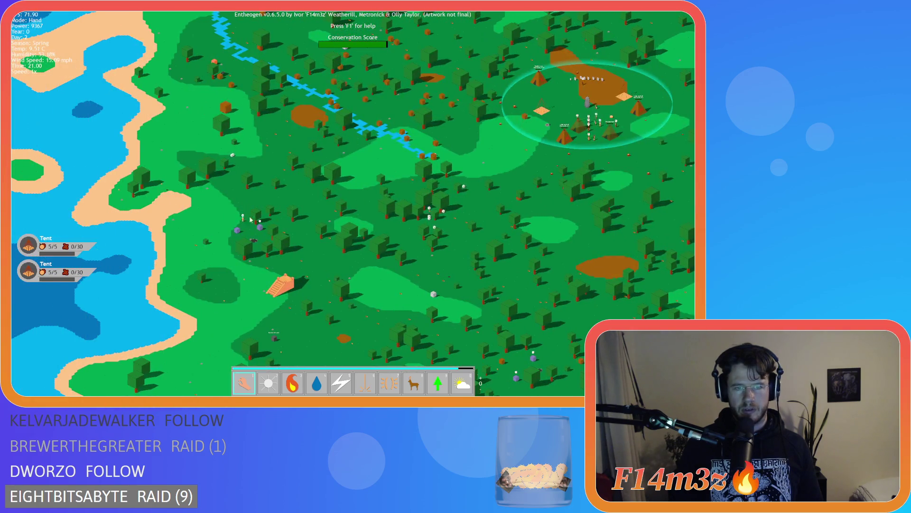
pyautogui.scroll(6, 251, 219)
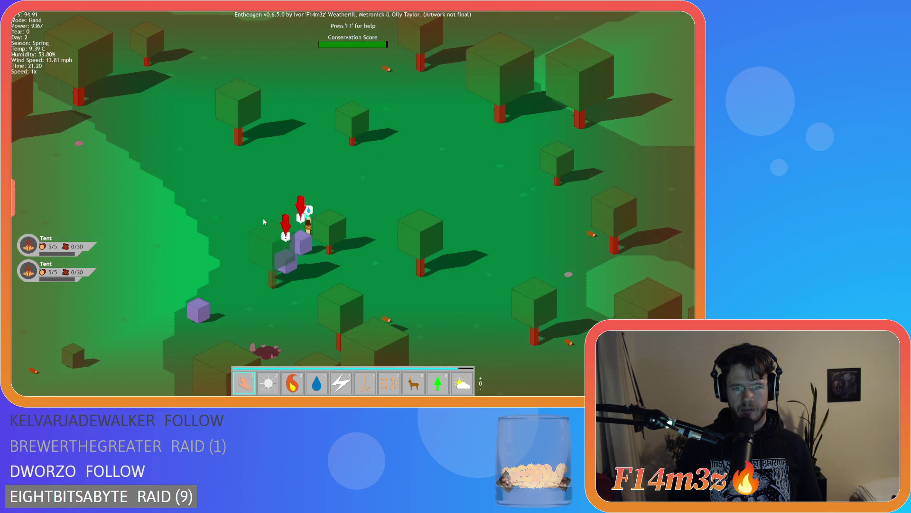
pyautogui.press('d')
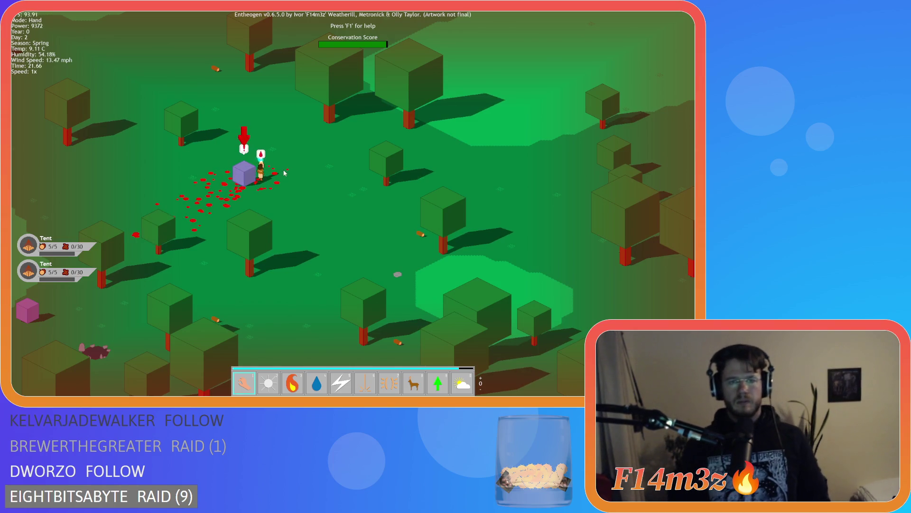
pyautogui.press('Home')
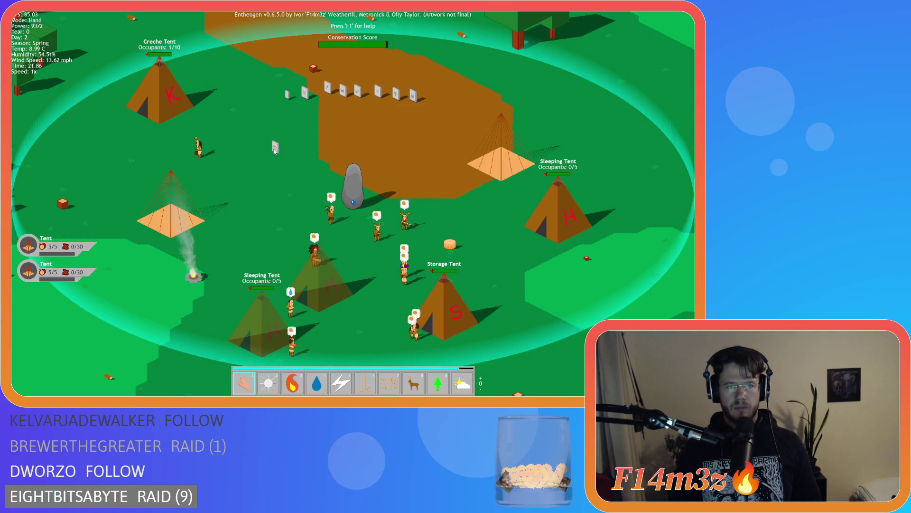
# - Carry a grave marker across the camp, quicksave while holding it, and quickload
pyautogui.moveTo(292, 138)
pyautogui.mouseDown()
pyautogui.moveTo(302, 123)
pyautogui.moveTo(304, 147)
pyautogui.mouseUp()
pyautogui.press('F5')
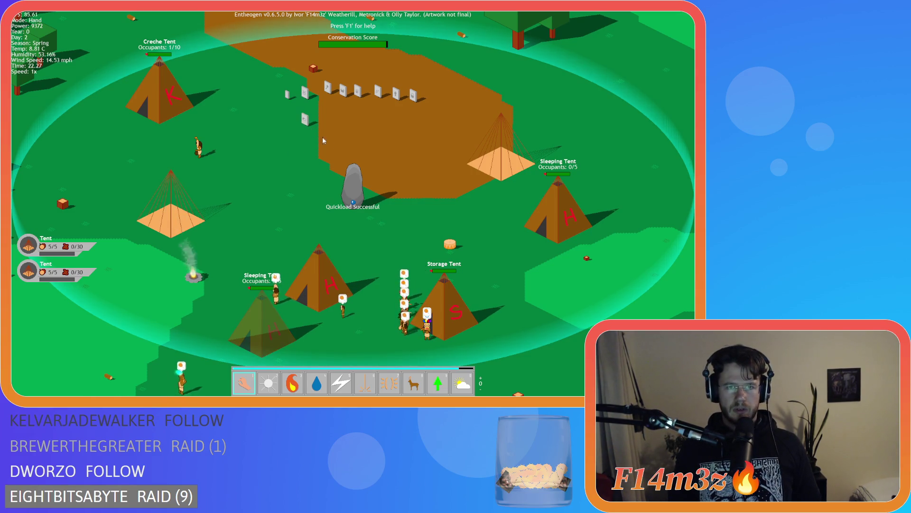
pyautogui.press('F9')
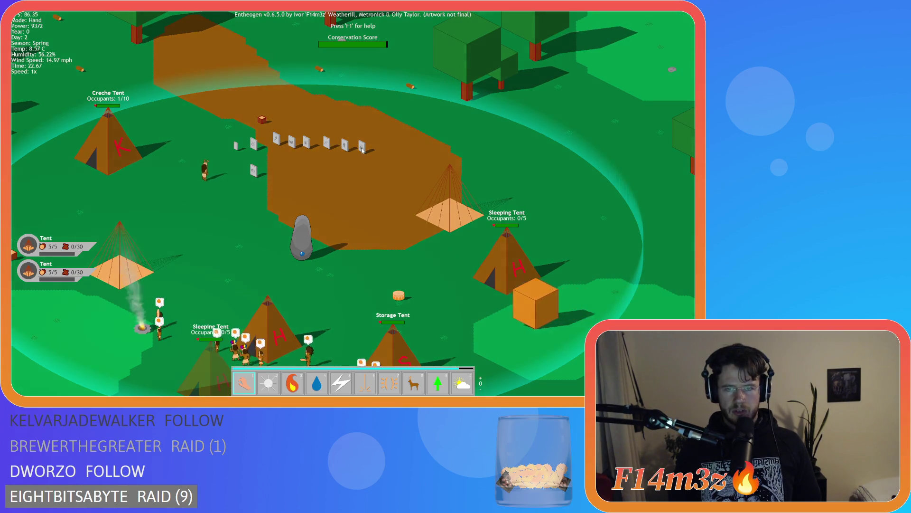
pyautogui.press('a')
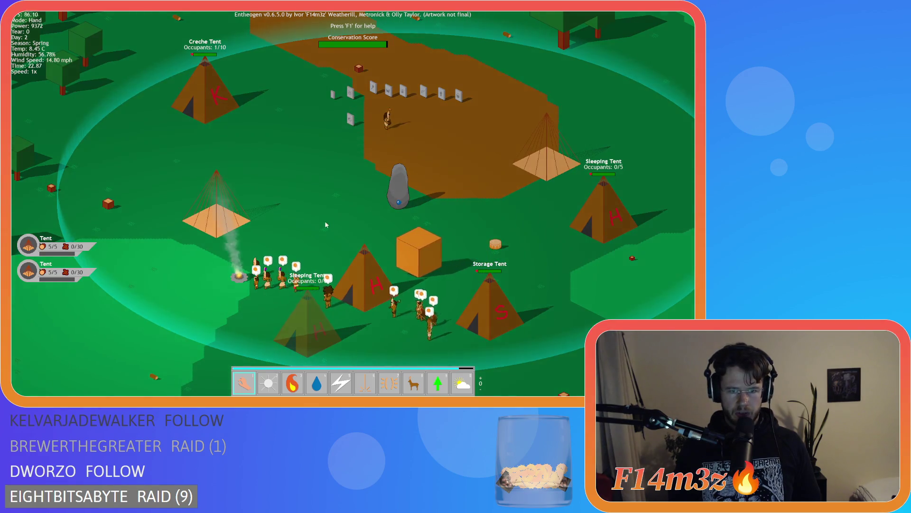
pyautogui.scroll(-3, 255, 216)
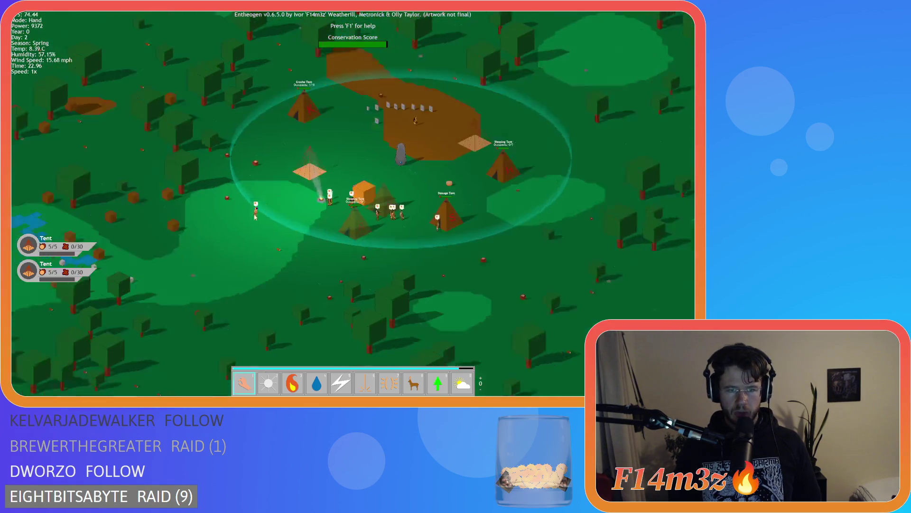
# - Pan into the forest to check the villager, then return to the camp centre
pyautogui.press('a')
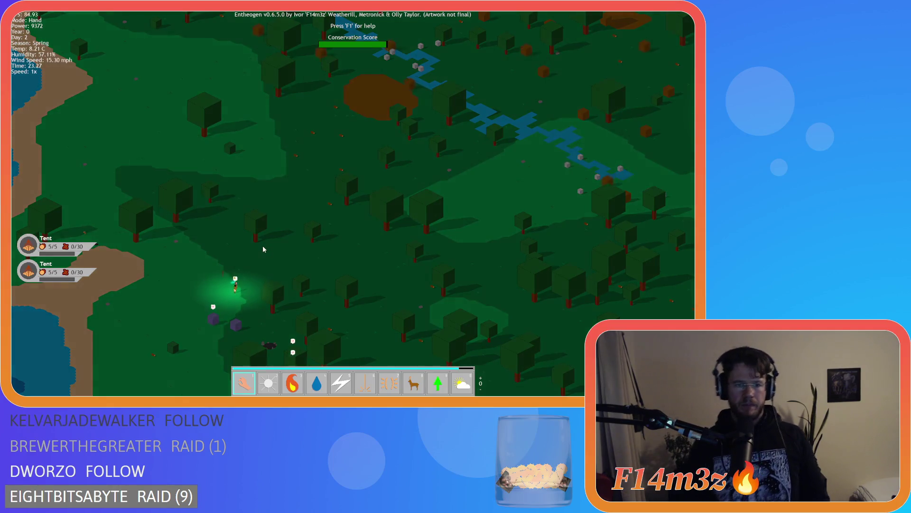
pyautogui.press('s')
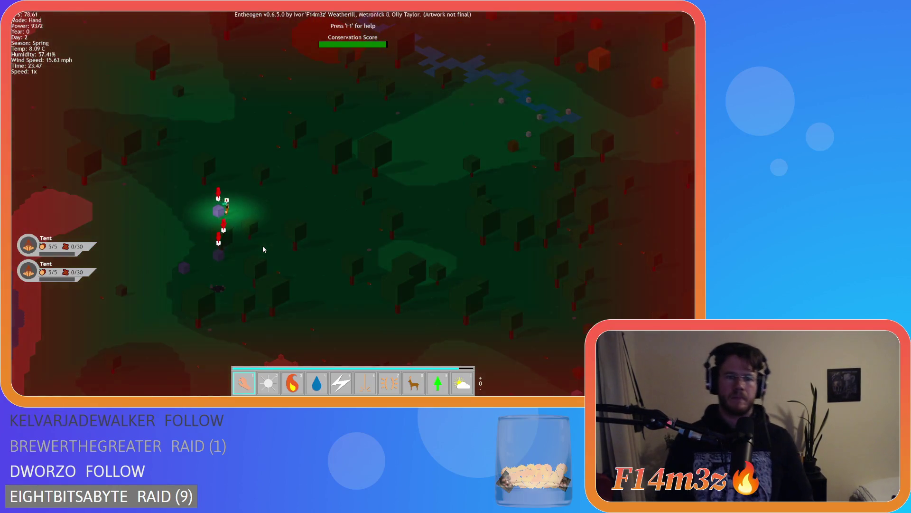
pyautogui.scroll(3, 263, 245)
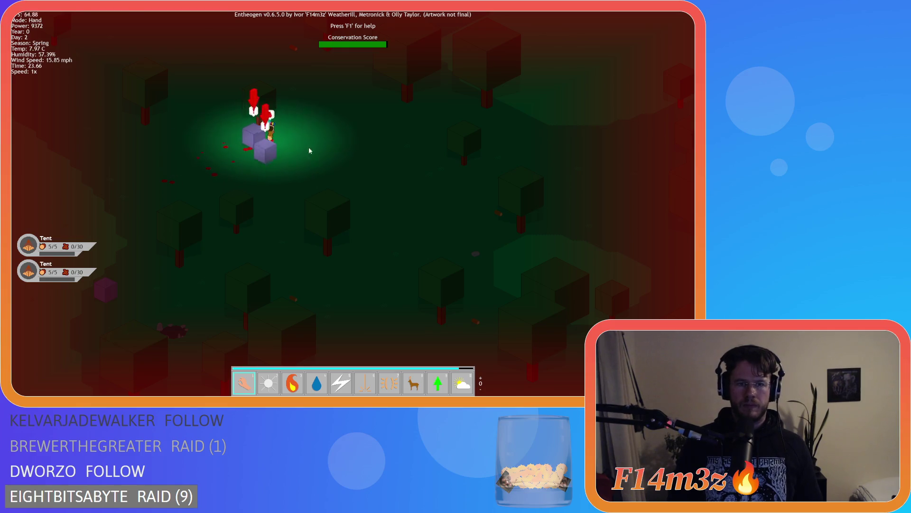
pyautogui.press('w')
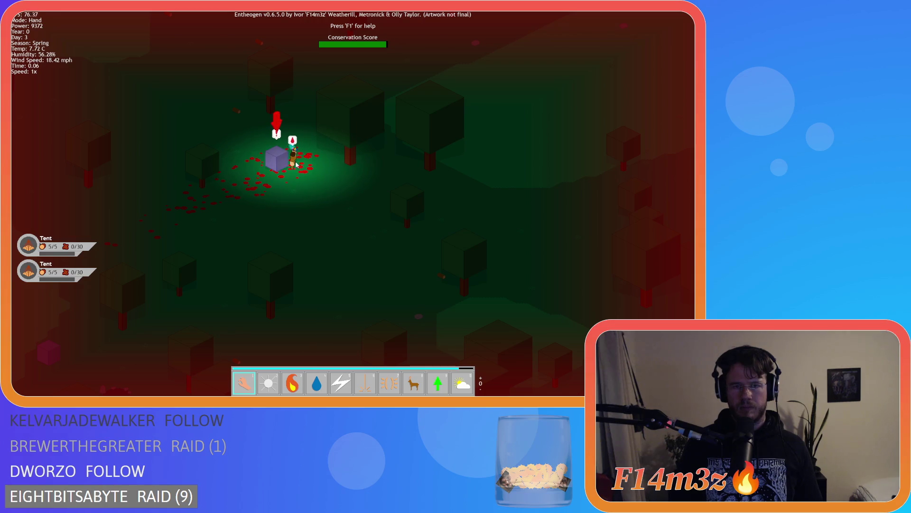
pyautogui.press('space')
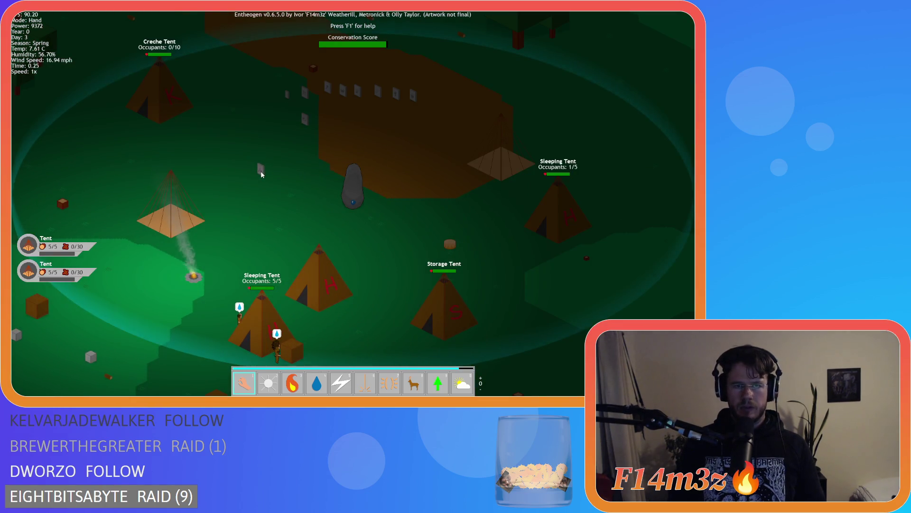
pyautogui.press('F5')
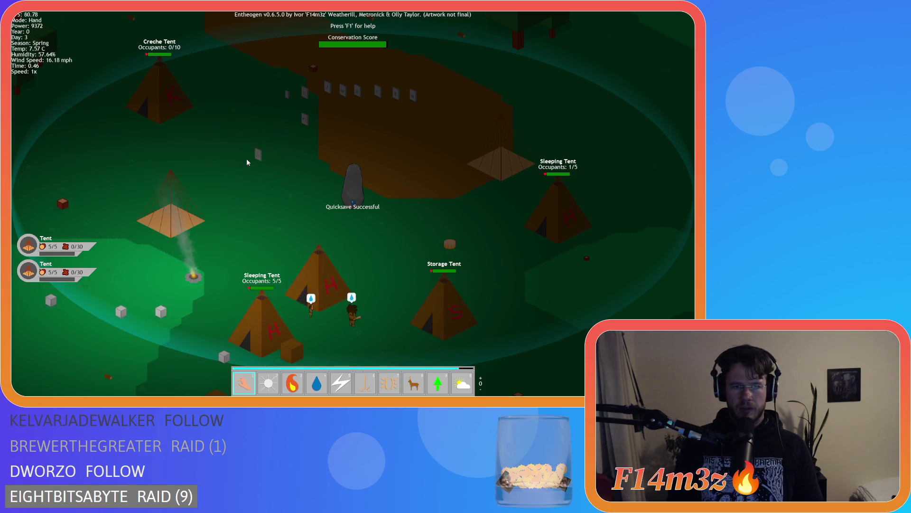
pyautogui.press('F9')
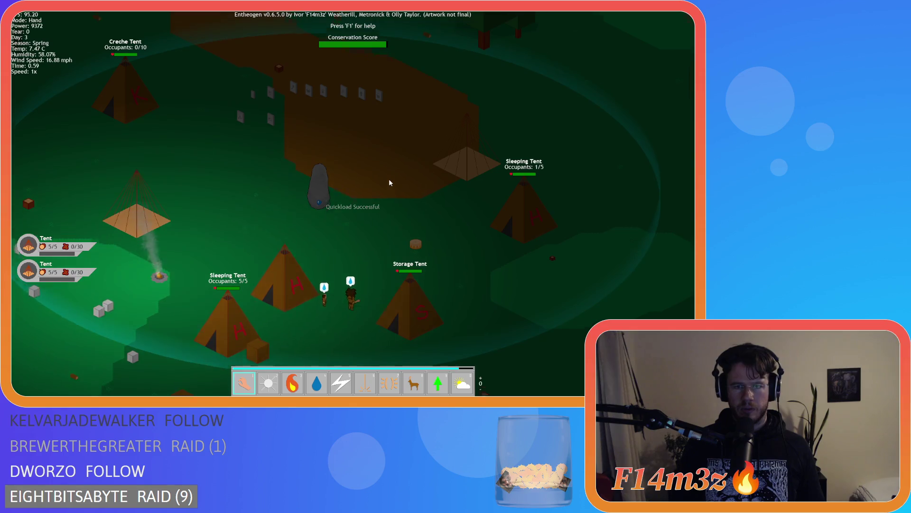
pyautogui.press('t')
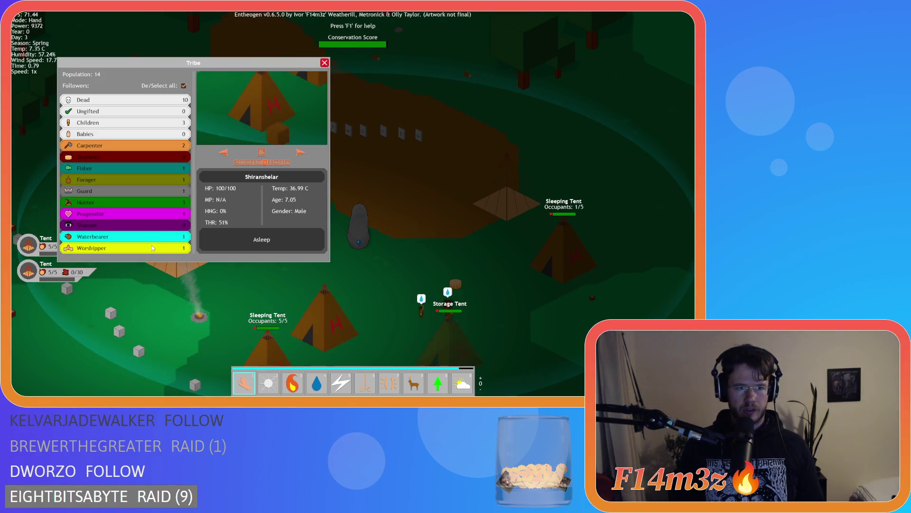
pyautogui.press('t')
pyautogui.scroll(-5, 194, 233)
pyautogui.scroll(5, 286, 240)
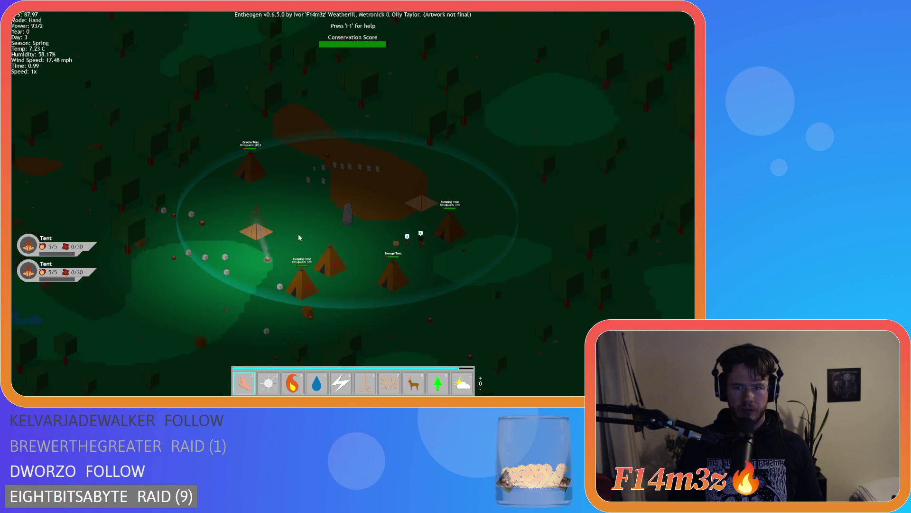
pyautogui.press('t')
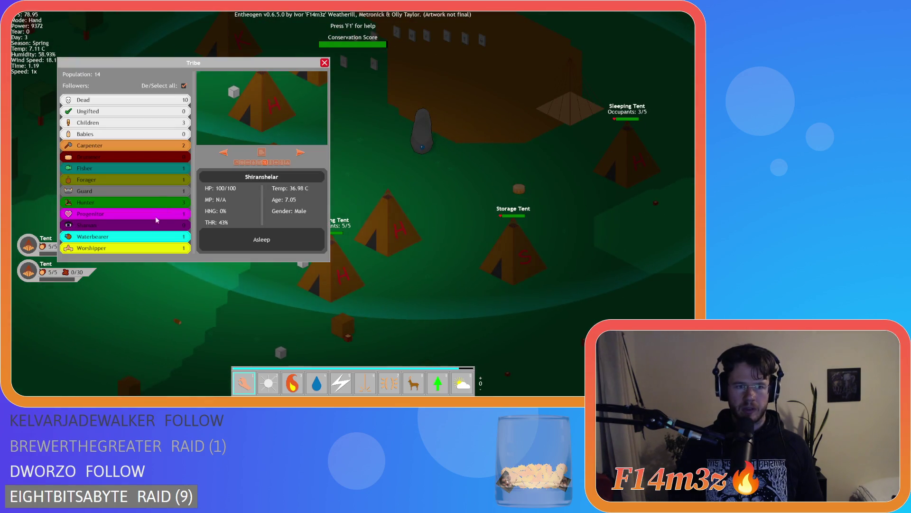
pyautogui.click(184, 85)
pyautogui.click(127, 236)
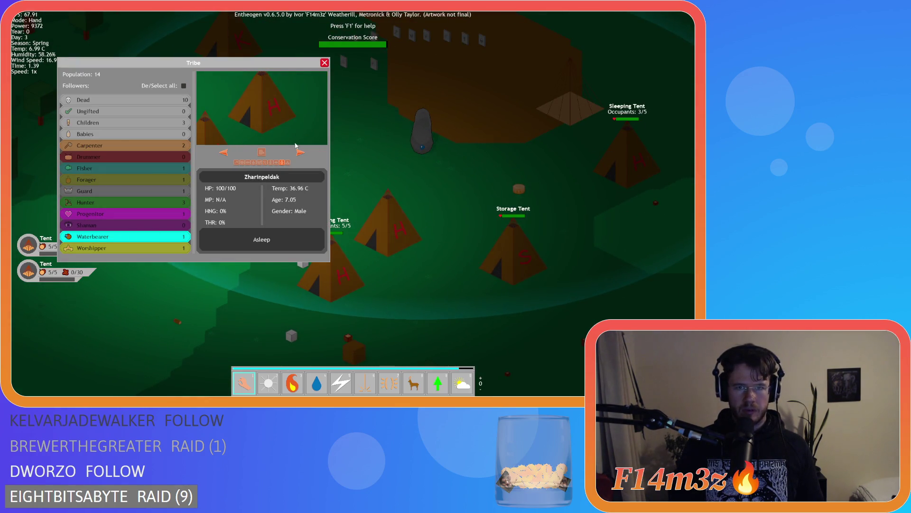
pyautogui.press('w')
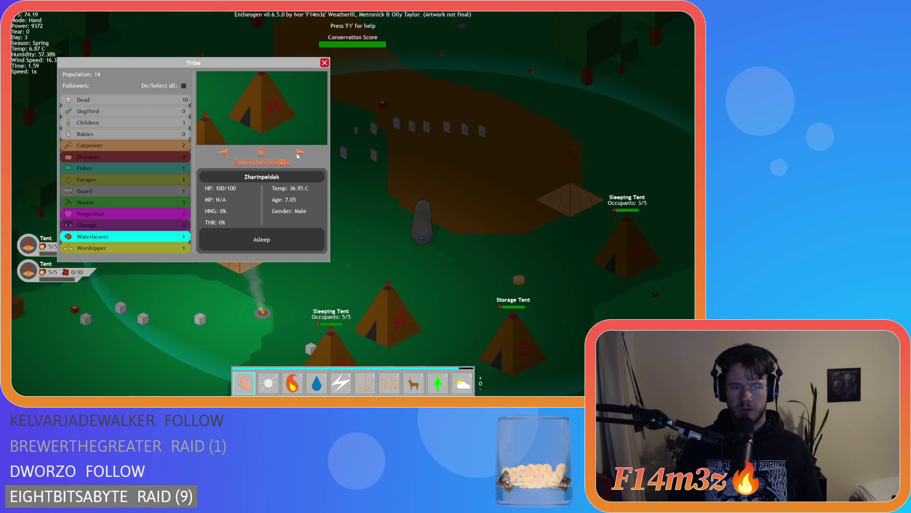
pyautogui.click(261, 154)
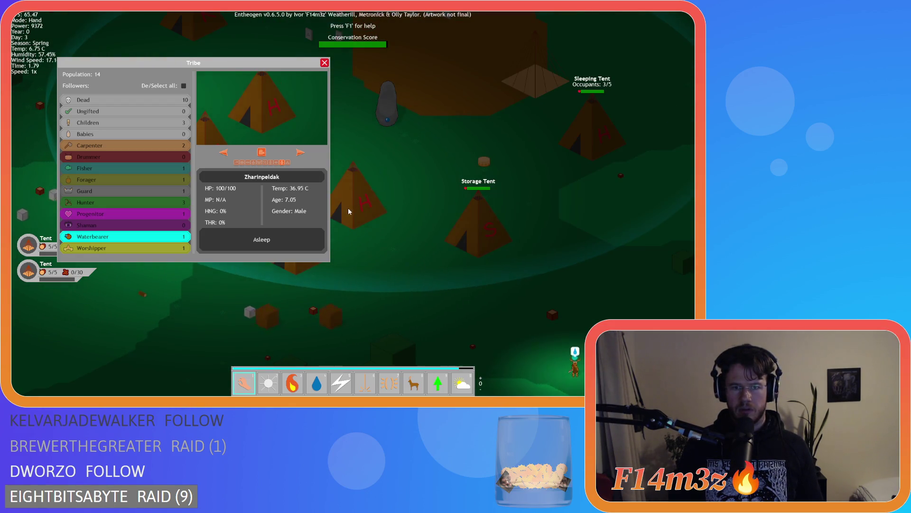
pyautogui.press('Escape')
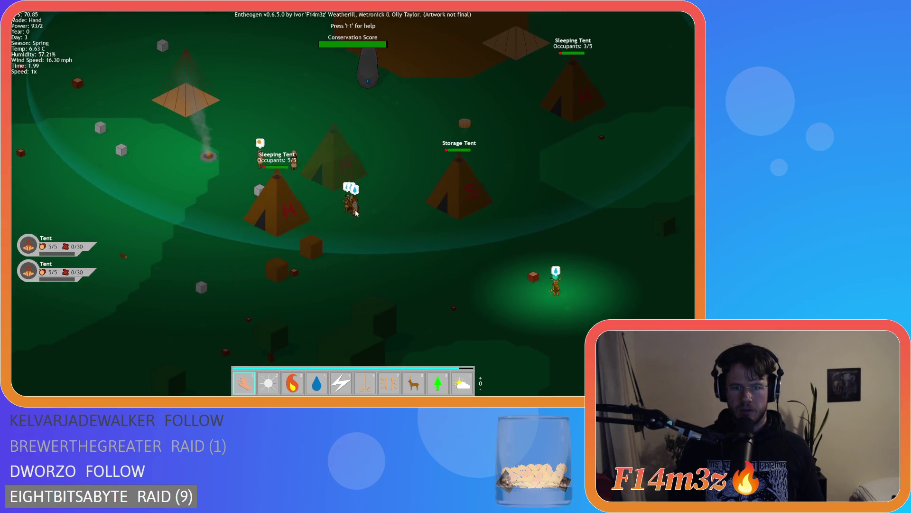
pyautogui.scroll(-5, 355, 212)
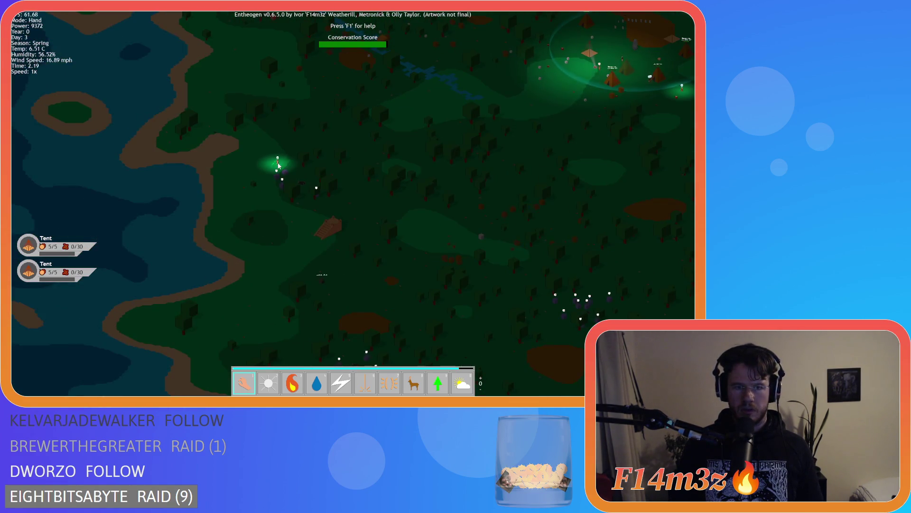
pyautogui.scroll(5, 314, 174)
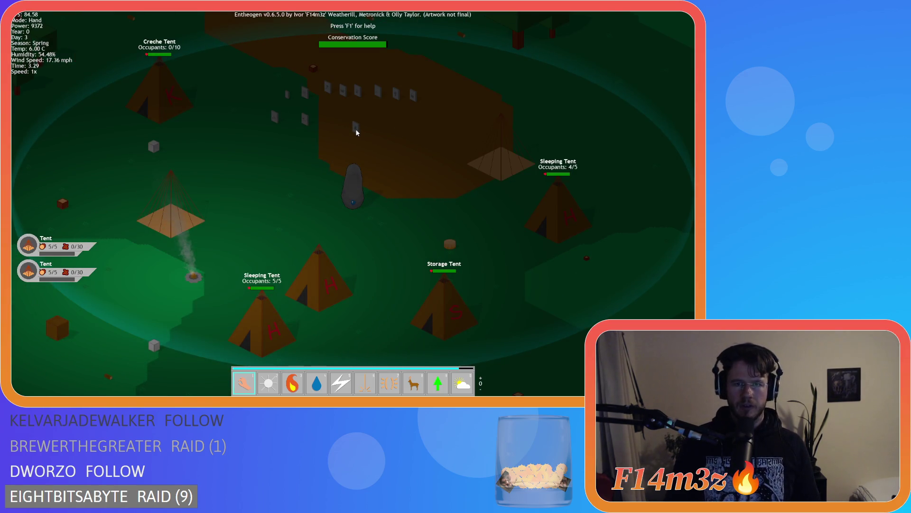
# - Quicksave and quickload the game, then pan the camera around the village
pyautogui.press('F5')
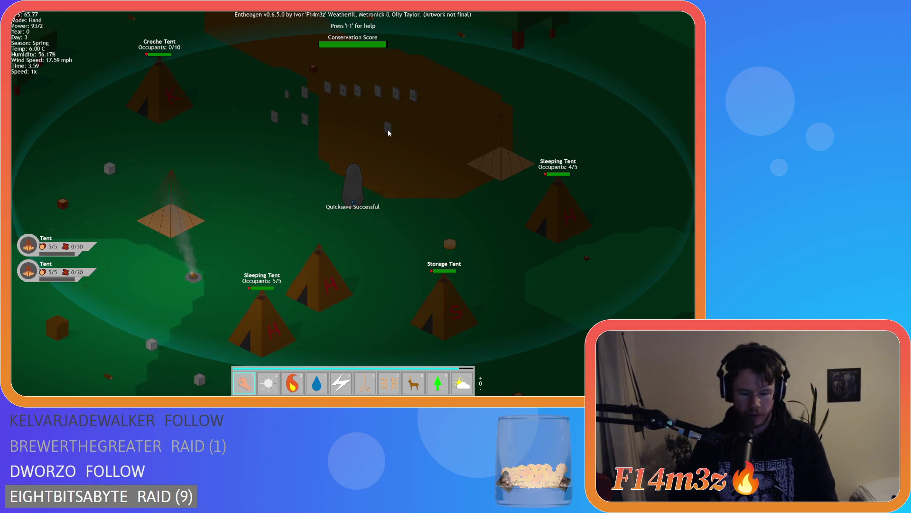
pyautogui.press('F9')
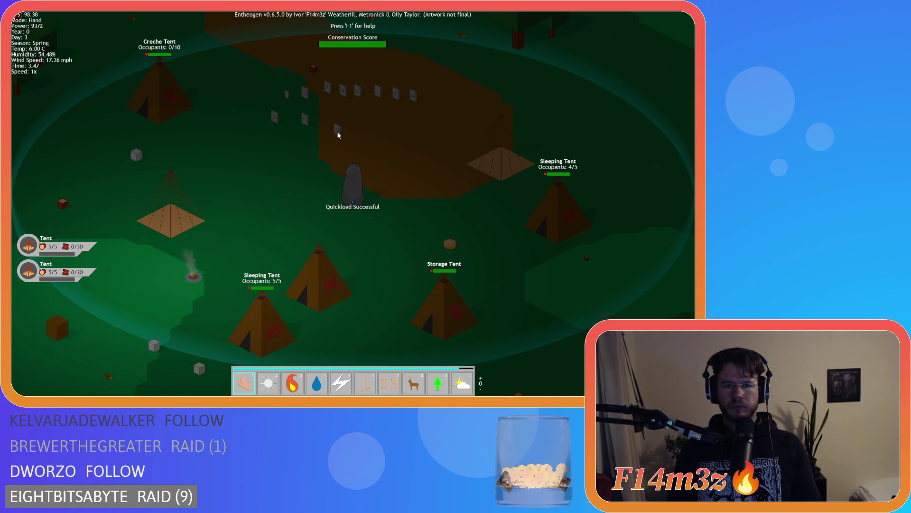
pyautogui.press('w')
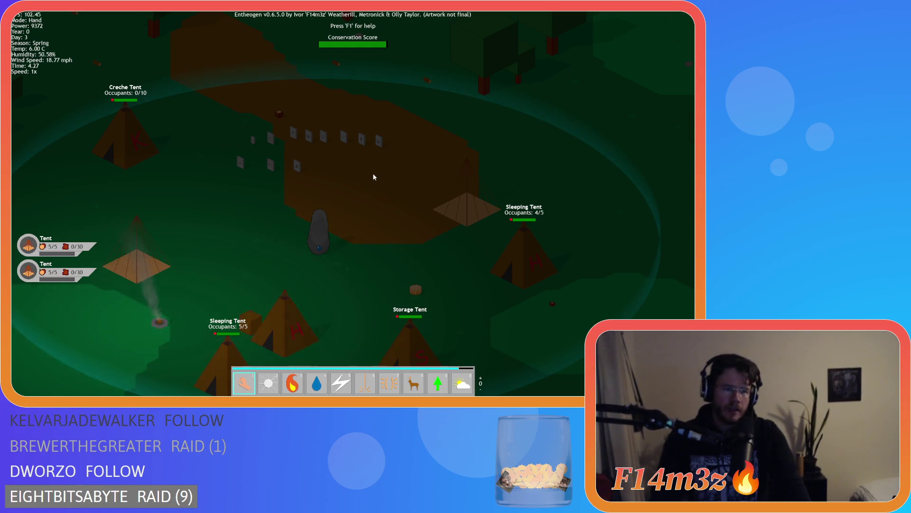
pyautogui.press('a')
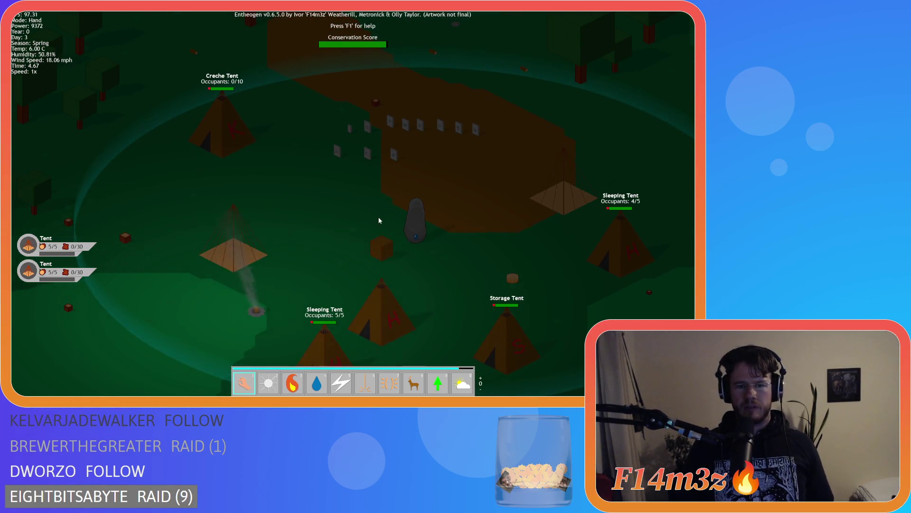
pyautogui.press('s')
pyautogui.press('a')
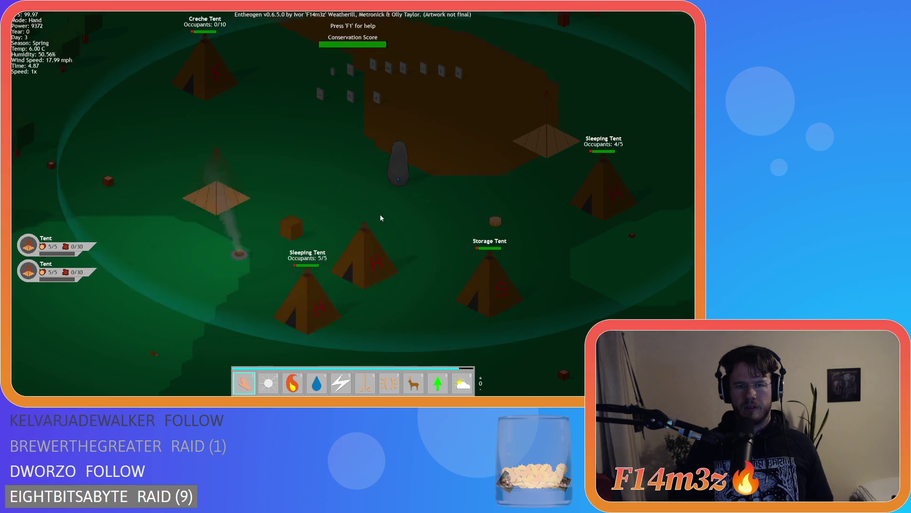
pyautogui.press('s')
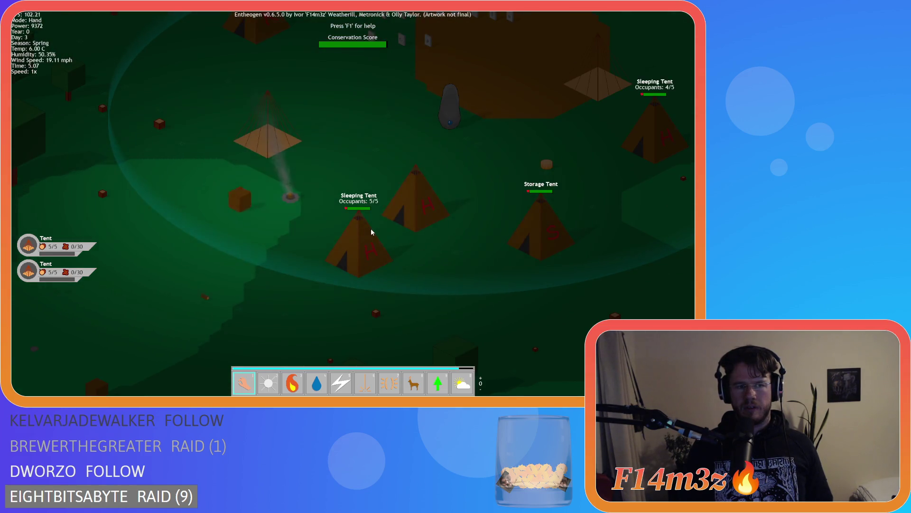
pyautogui.press('a')
pyautogui.press('s')
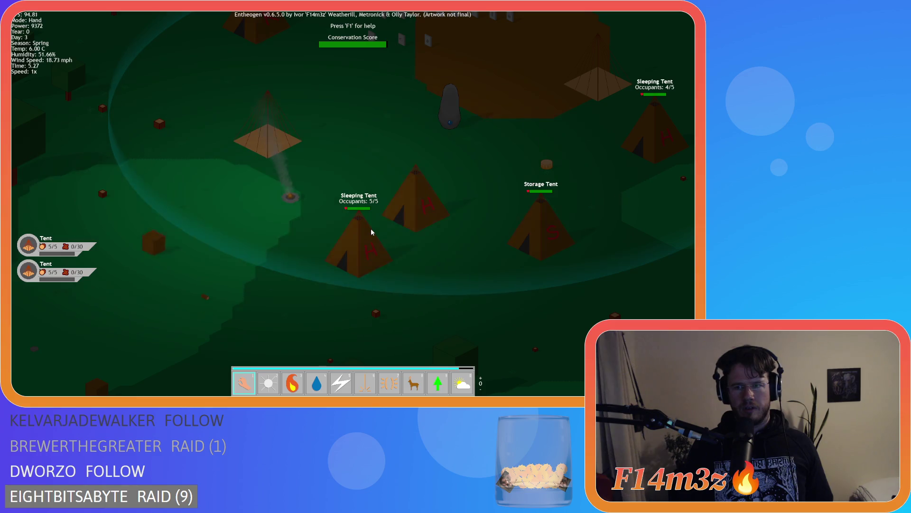
pyautogui.press('w')
pyautogui.press('d')
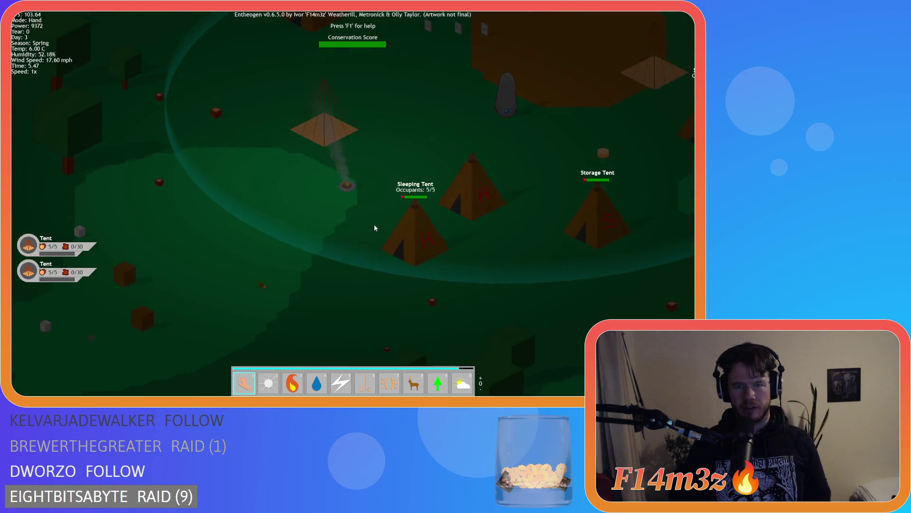
# - Quit the Entheogen test run with Escape and Y, returning to sc_loadSprites
pyautogui.press('Escape')
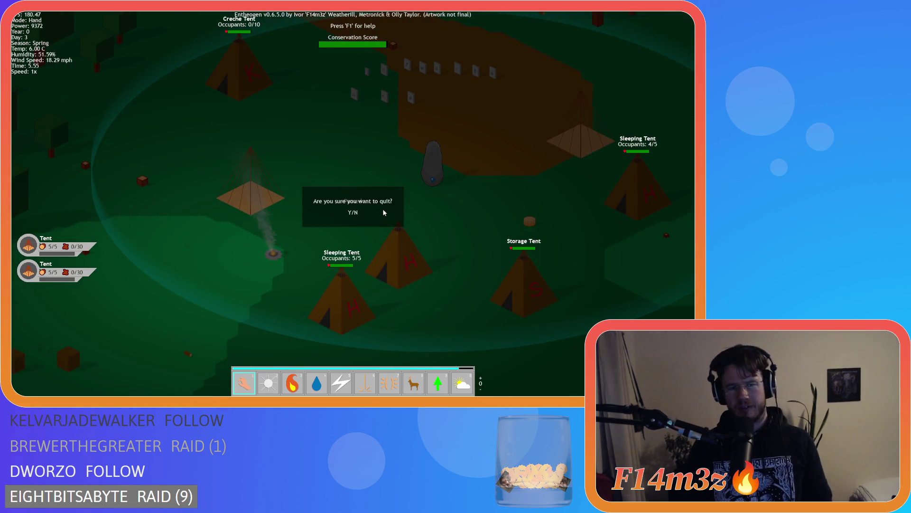
pyautogui.press('y')
pyautogui.scroll(-4, 189, 168)
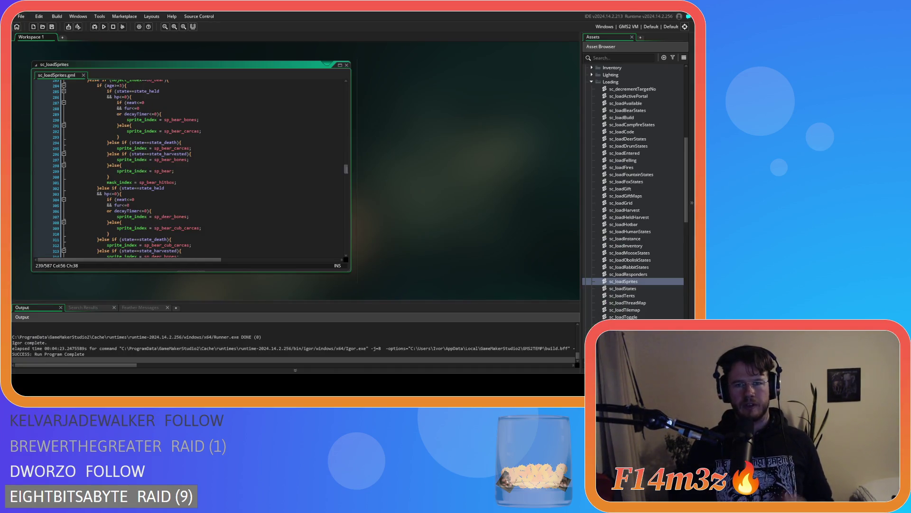
pyautogui.scroll(-1, 342, 162)
pyautogui.scroll(-1, 340, 168)
pyautogui.moveTo(340, 166); pyautogui.dragTo(335, 251)
pyautogui.scroll(5, 272, 204)
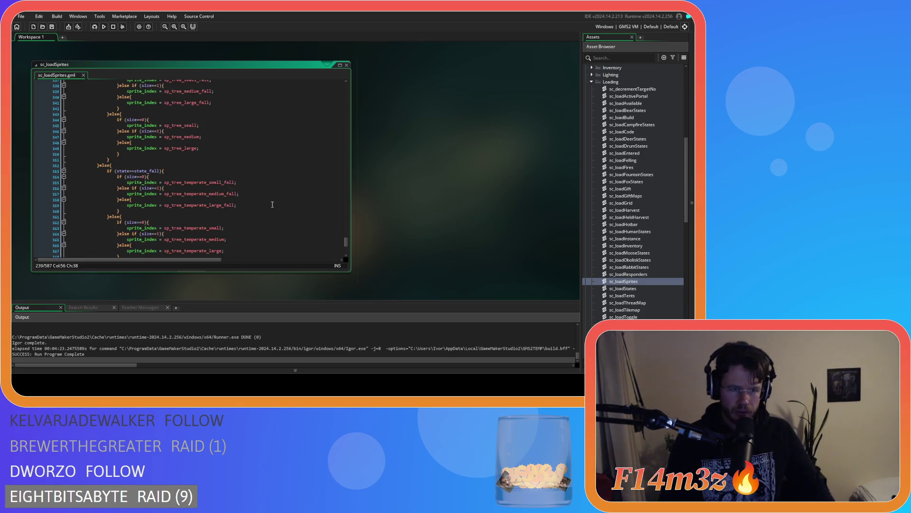
pyautogui.scroll(4, 260, 211)
pyautogui.scroll(20, 256, 189)
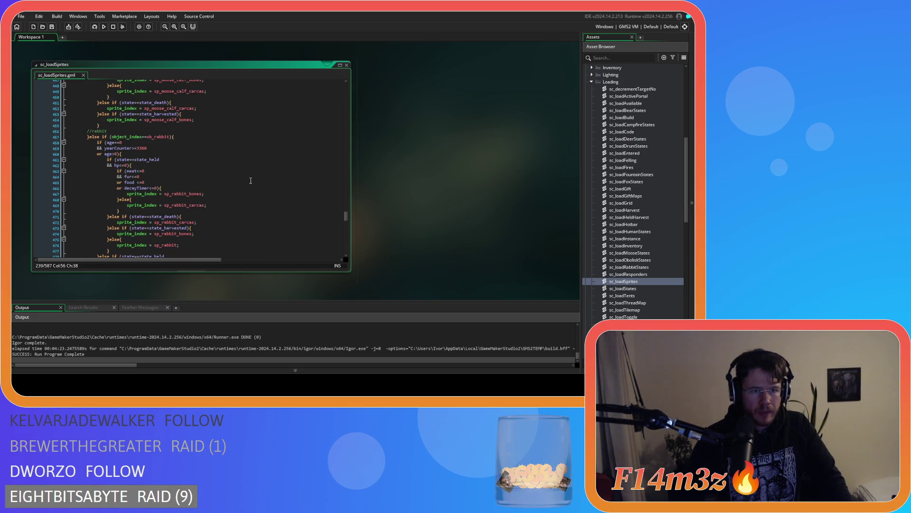
pyautogui.scroll(20, 251, 180)
pyautogui.scroll(4, 255, 184)
pyautogui.scroll(-4, 256, 184)
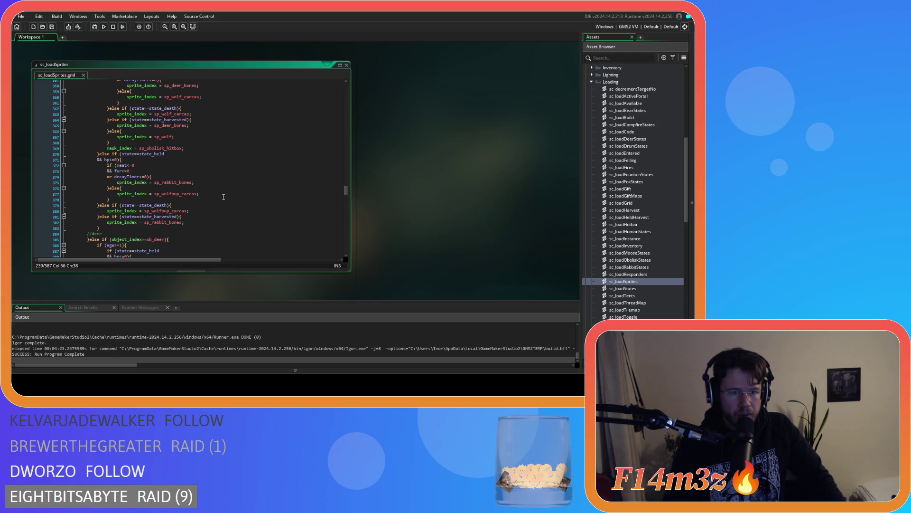
pyautogui.click(195, 205)
pyautogui.press('Down')
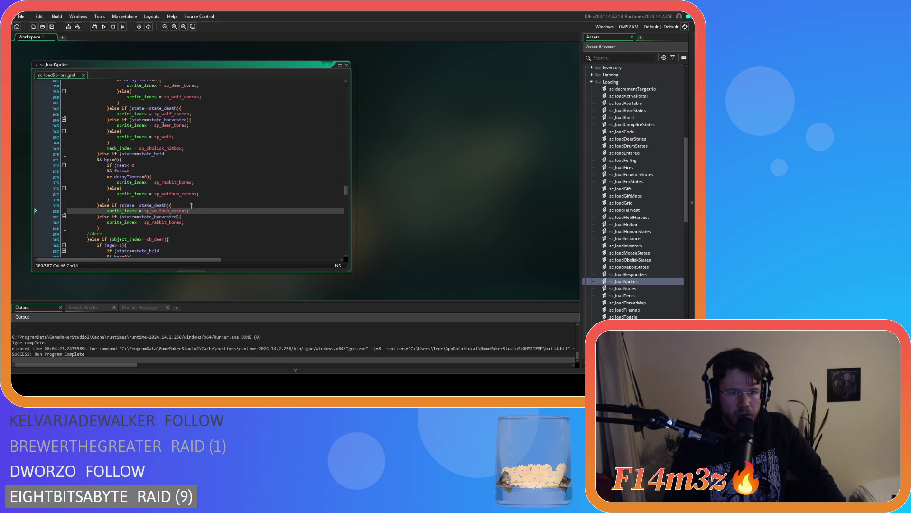
pyautogui.click(197, 194)
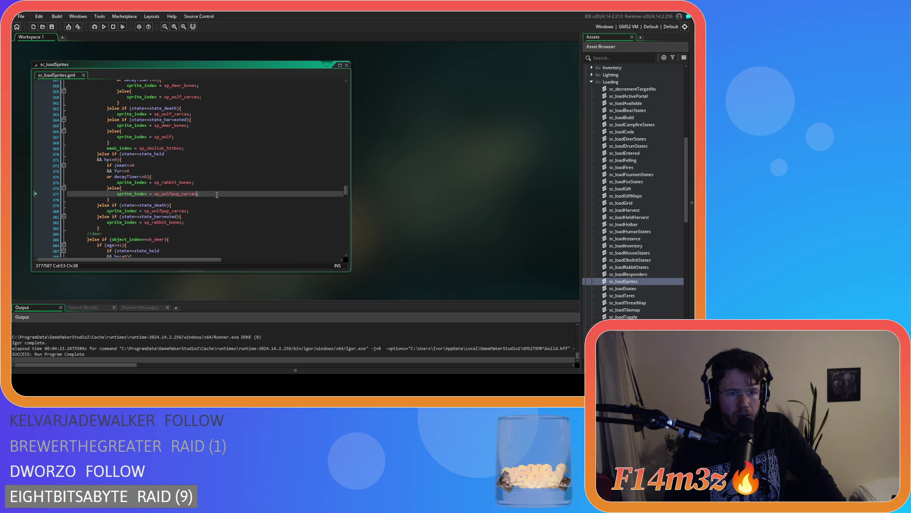
pyautogui.scroll(3, 196, 181)
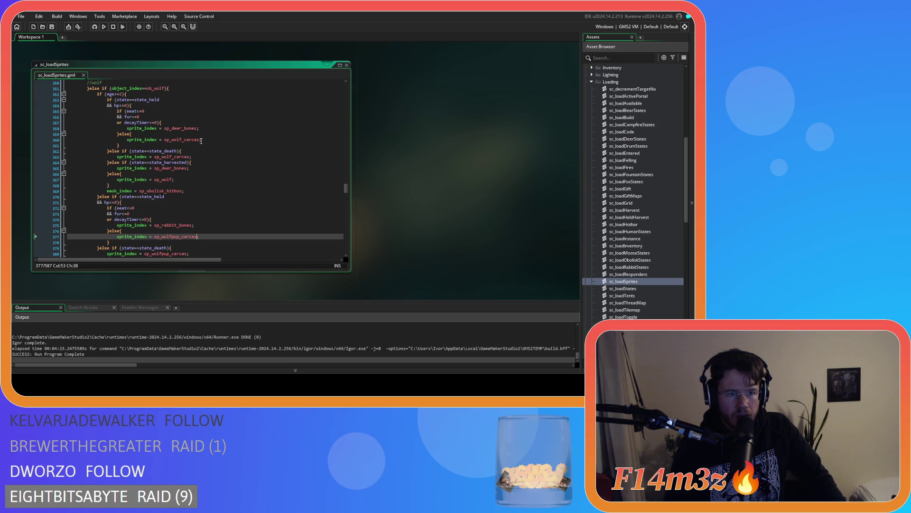
pyautogui.click(200, 162)
pyautogui.click(199, 152)
pyautogui.click(175, 157)
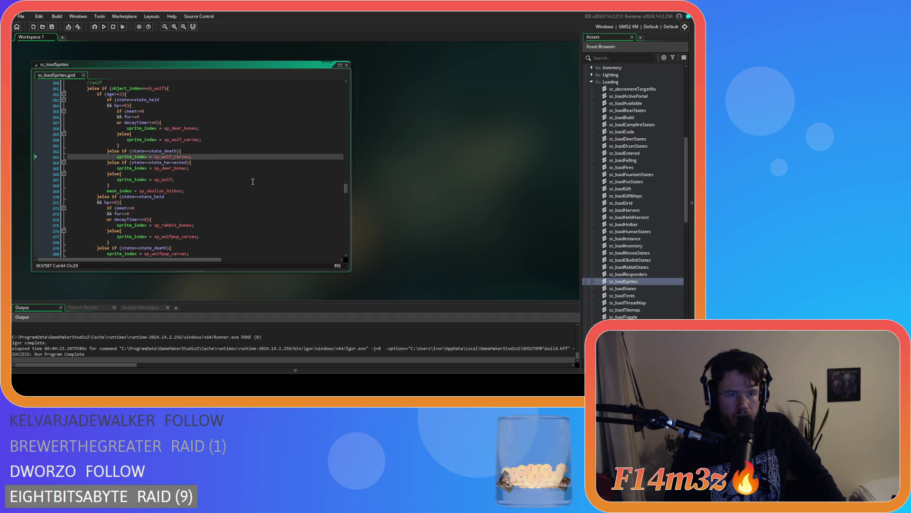
pyautogui.click(152, 105)
pyautogui.press('Left')
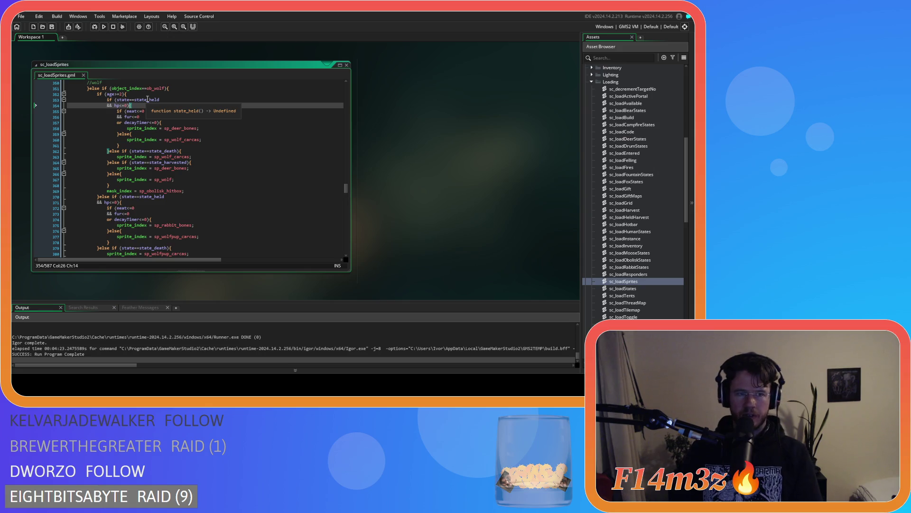
pyautogui.click(197, 150)
pyautogui.click(217, 158)
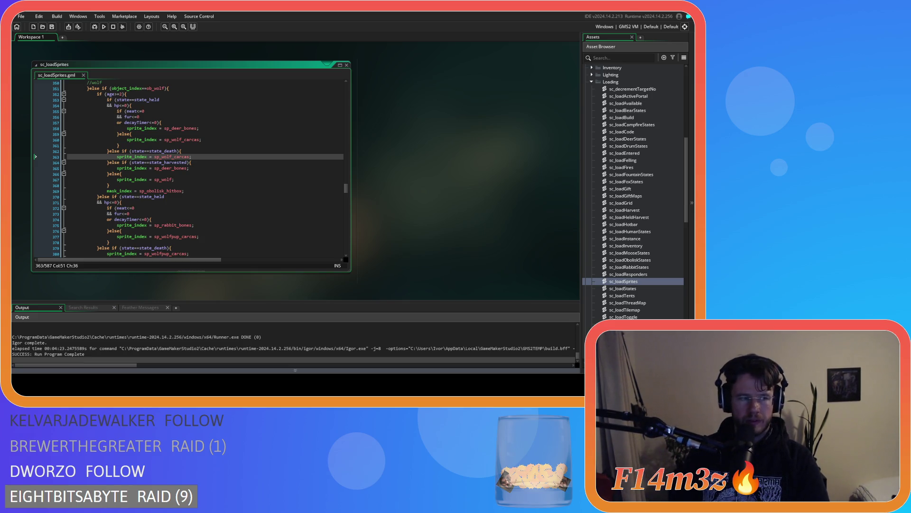
pyautogui.click(205, 162)
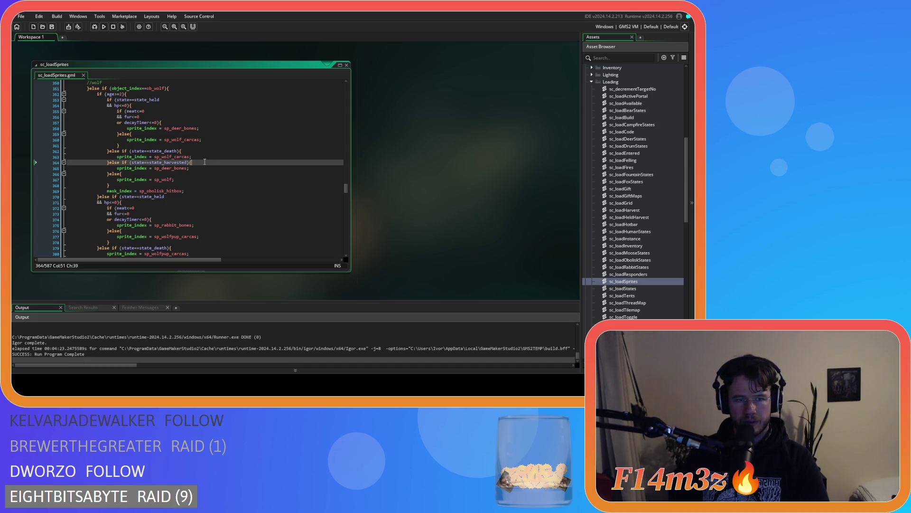
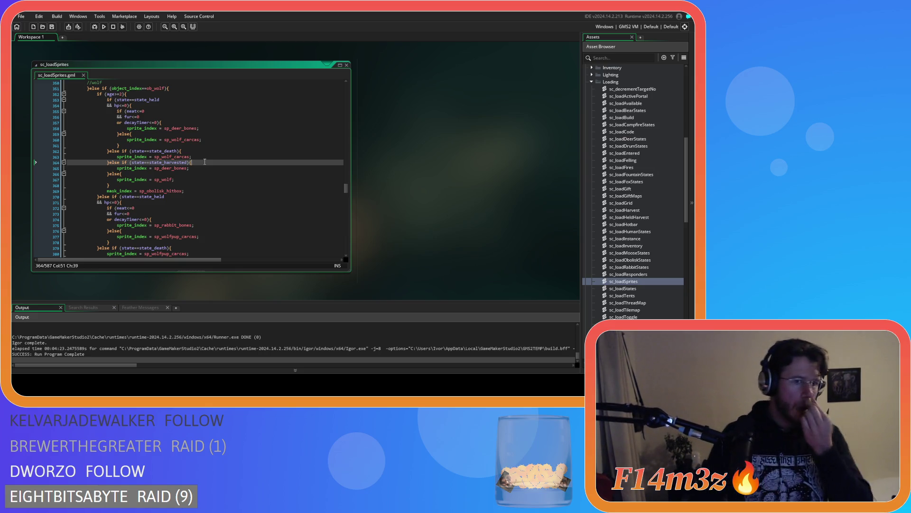
# - Review the wolf age check in the sprite-loading code
pyautogui.scroll(-1, 191, 218)
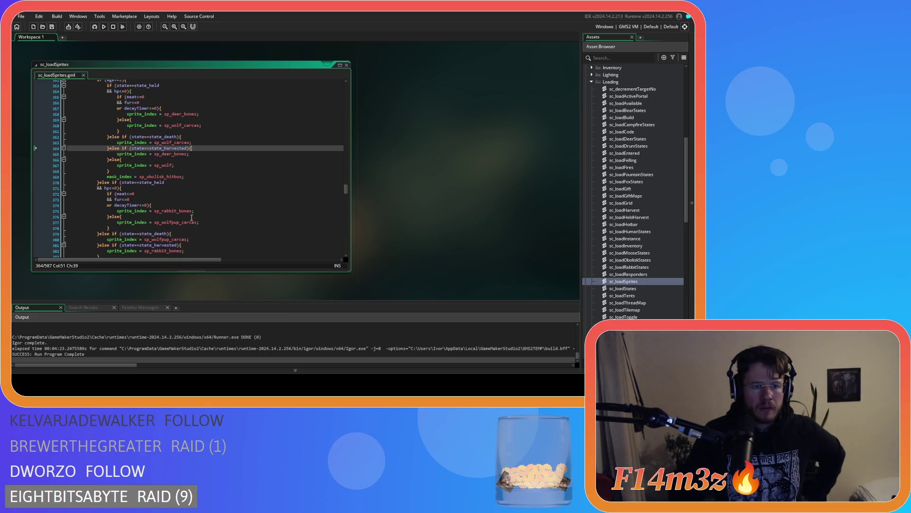
pyautogui.scroll(1, 119, 99)
pyautogui.click(140, 93)
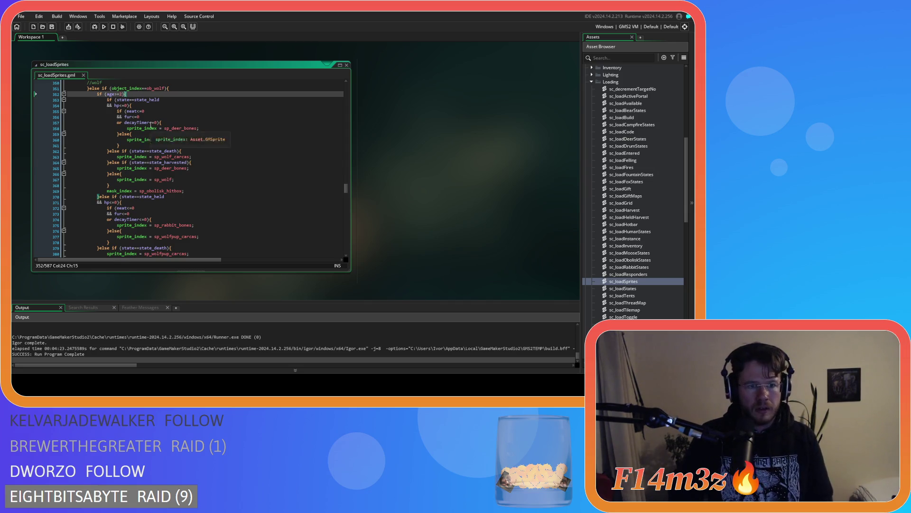
pyautogui.scroll(-2, 151, 125)
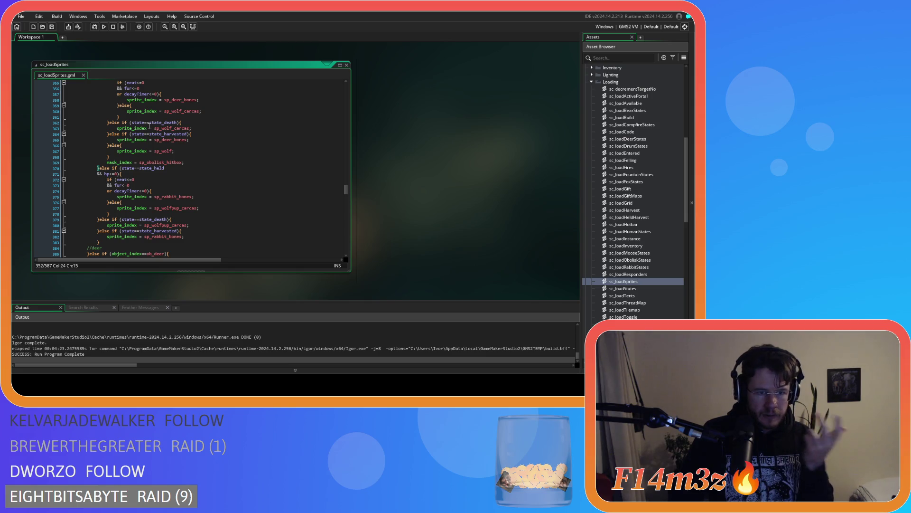
pyautogui.scroll(3, 174, 150)
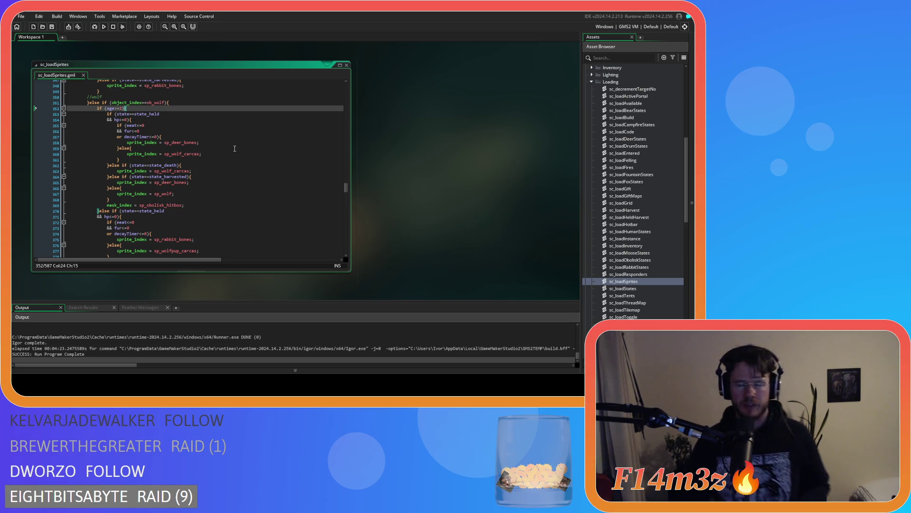
pyautogui.scroll(-2, 592, 255)
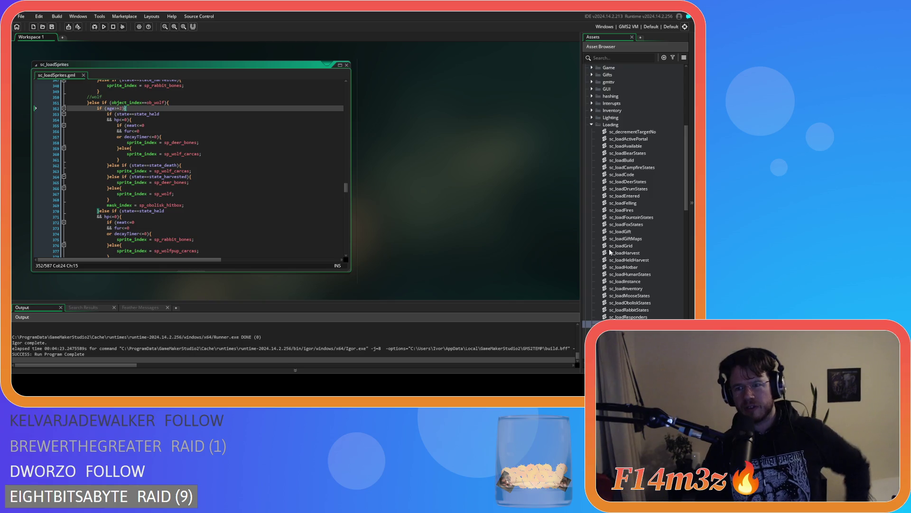
pyautogui.scroll(-10, 629, 259)
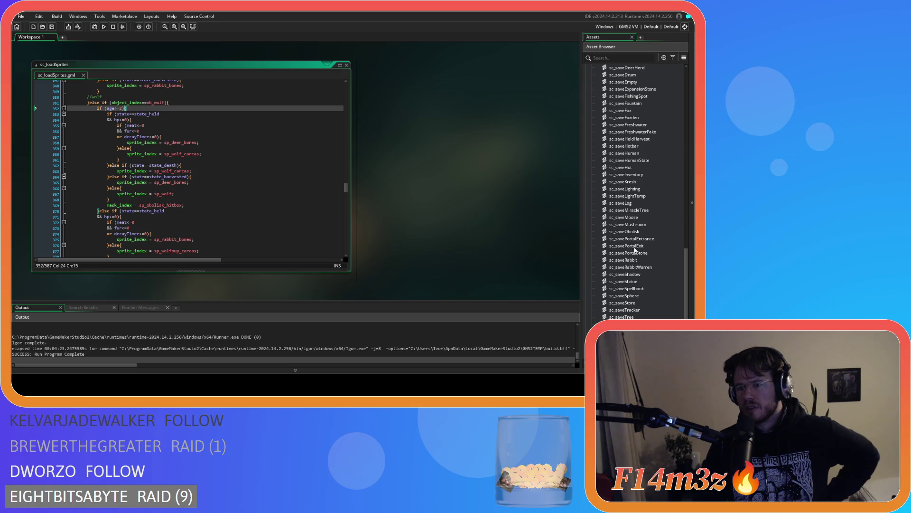
pyautogui.scroll(-5, 663, 257)
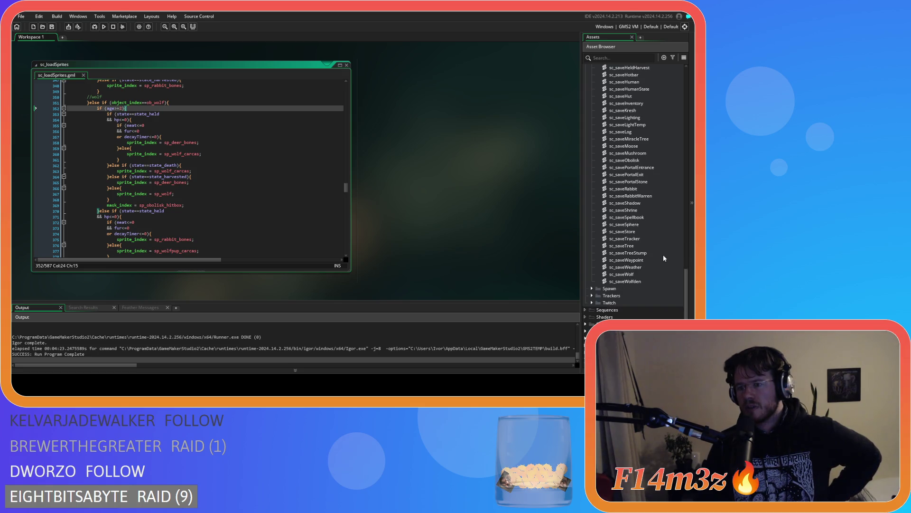
# - Open sc_saveWolf and locate where it checks and saves state_death
pyautogui.click(635, 282)
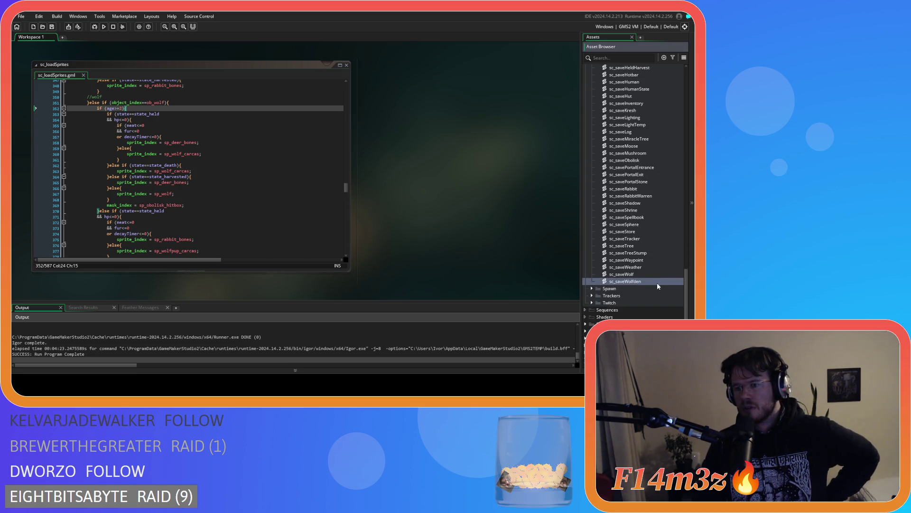
pyautogui.doubleClick(650, 274)
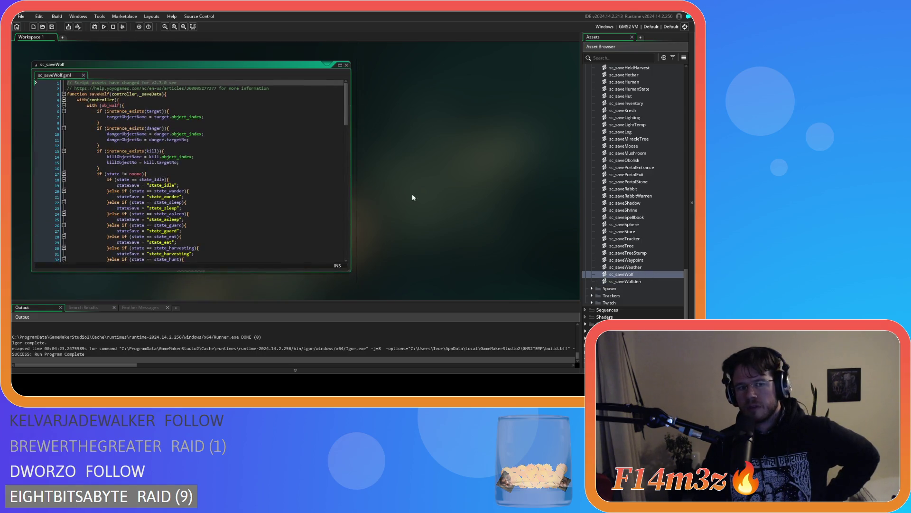
pyautogui.scroll(-6, 347, 116)
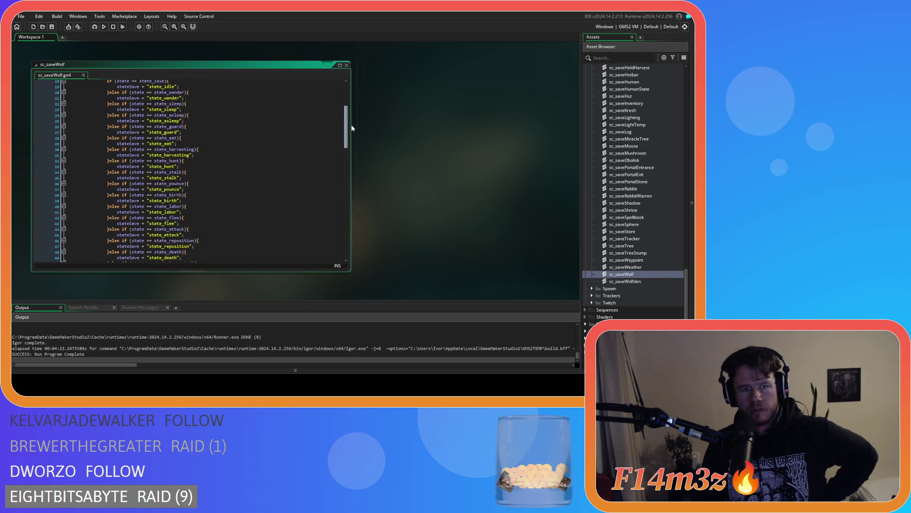
pyautogui.scroll(-5, 352, 125)
pyautogui.scroll(7, 353, 152)
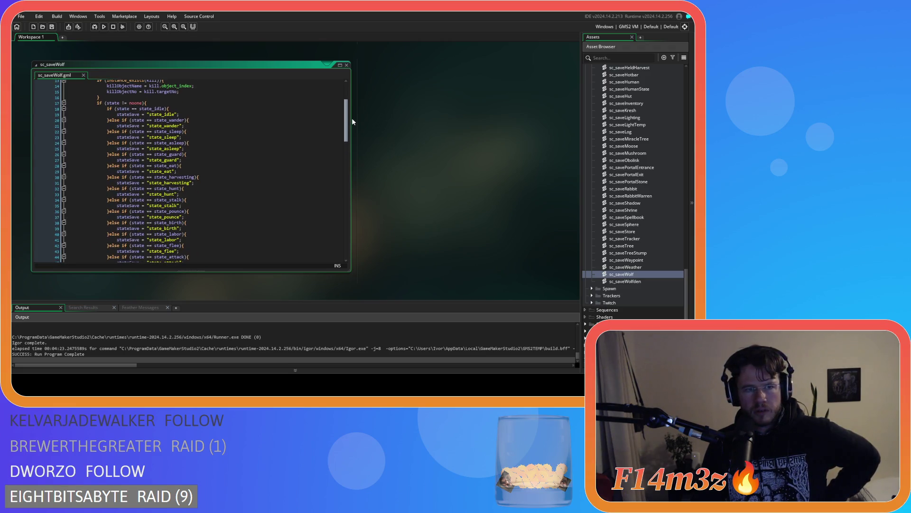
pyautogui.scroll(-5, 352, 124)
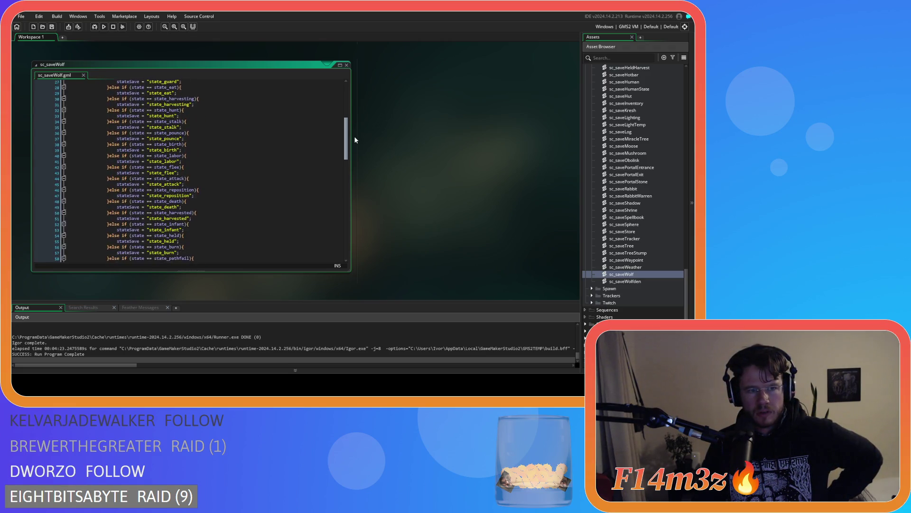
pyautogui.click(192, 181)
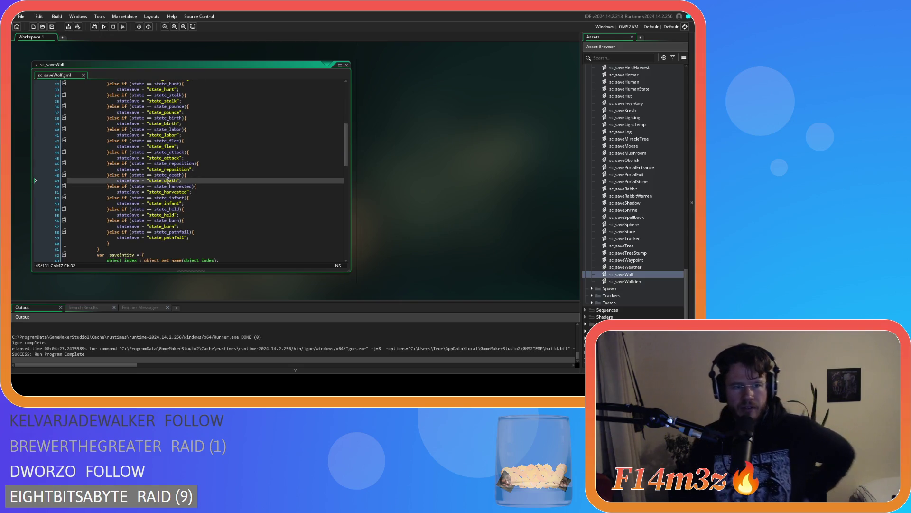
pyautogui.click(194, 175)
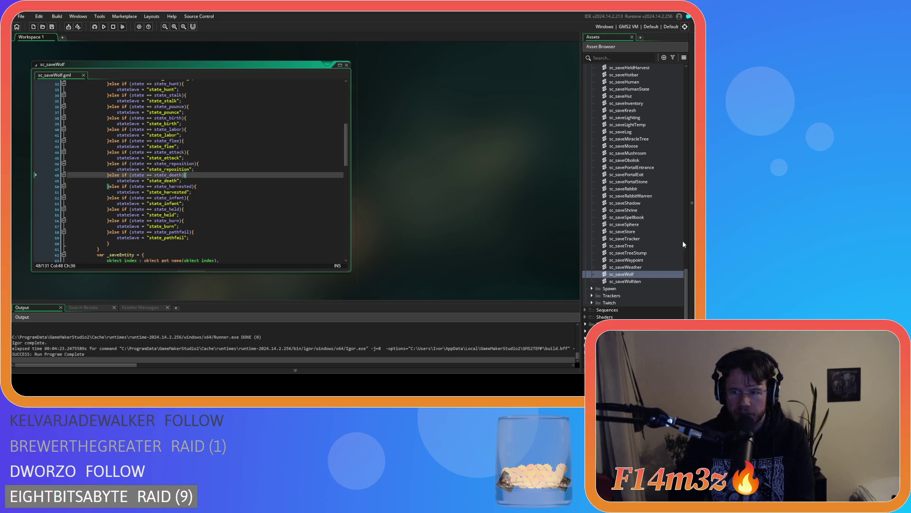
pyautogui.scroll(10, 640, 238)
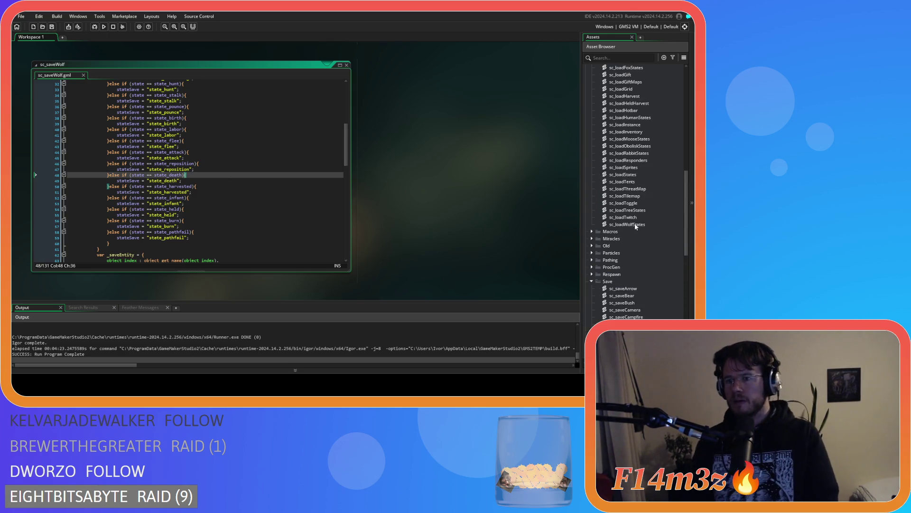
# - Open sc_loadWolfStates, select the state_death assignment on line 37, then close it
pyautogui.doubleClick(627, 224)
pyautogui.scroll(-3, 246, 236)
pyautogui.scroll(-4, 246, 236)
pyautogui.click(197, 168)
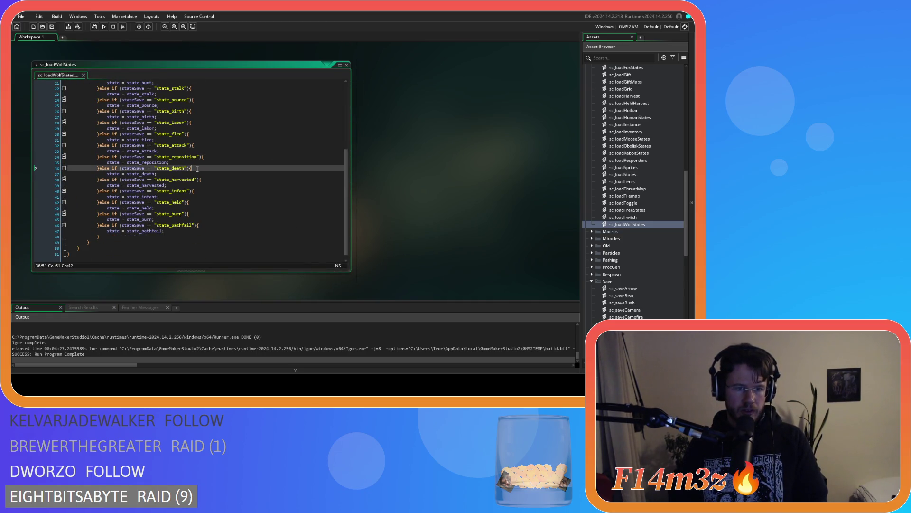
pyautogui.moveTo(140, 174); pyautogui.dragTo(178, 175)
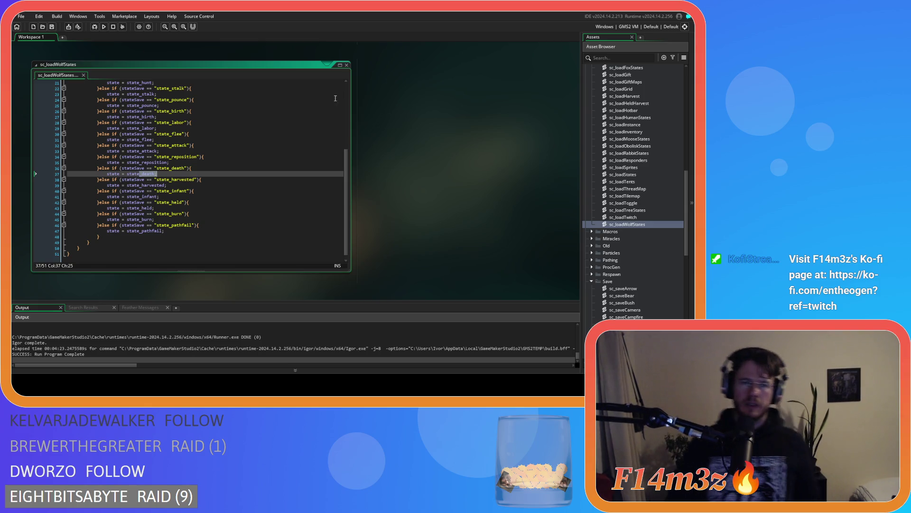
pyautogui.click(346, 65)
pyautogui.scroll(3, 389, 179)
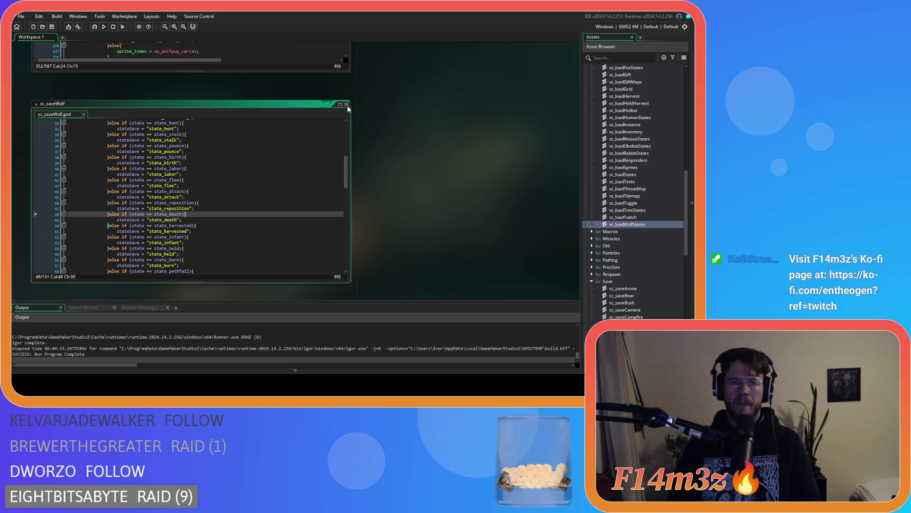
# - Bring sc_loadSprites forward and select sp_wolf in the default wolf sprite assignment
pyautogui.scroll(2, 441, 194)
pyautogui.click(275, 190)
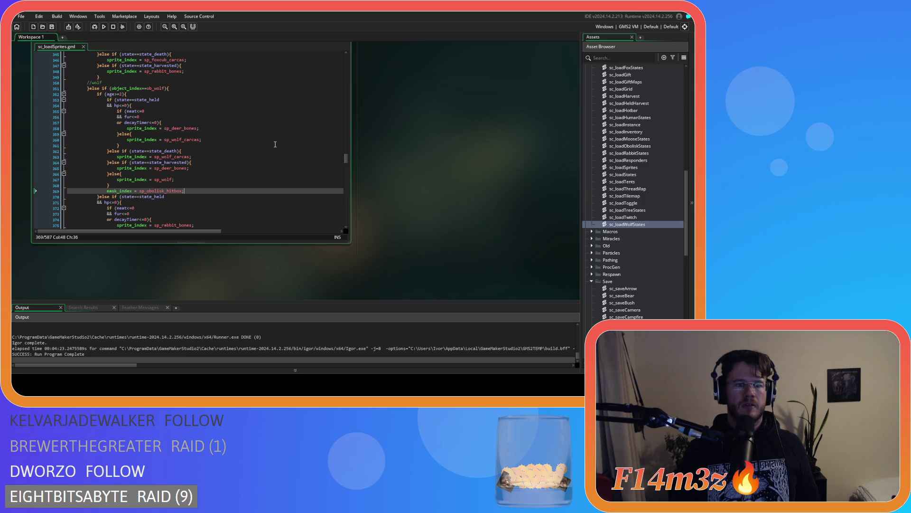
pyautogui.scroll(-4, 273, 152)
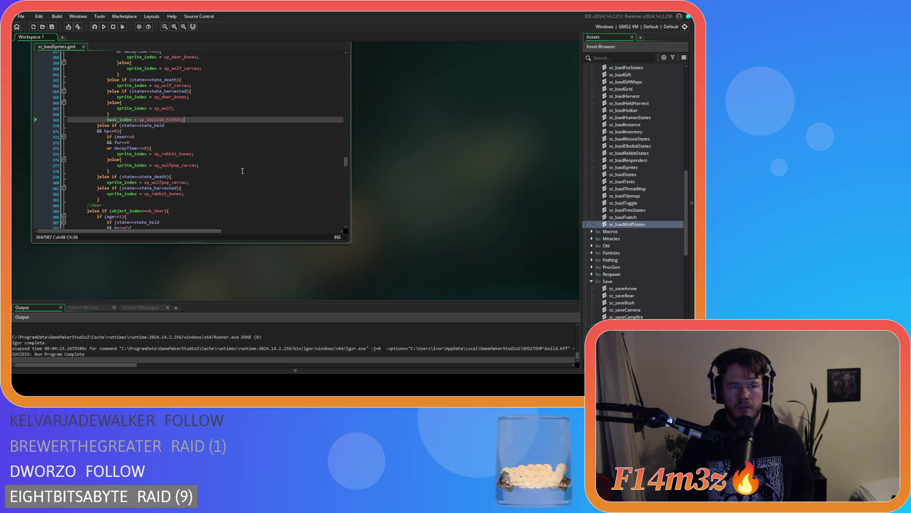
pyautogui.scroll(3, 242, 171)
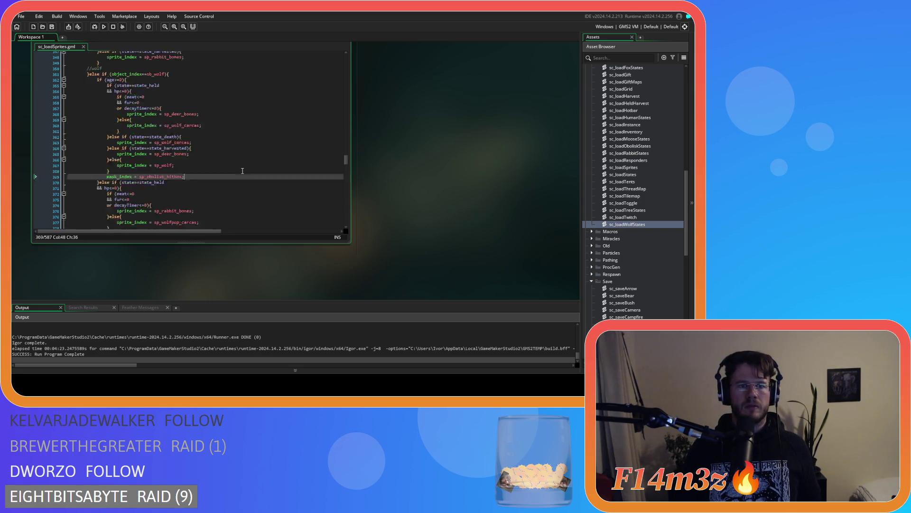
pyautogui.click(176, 165)
pyautogui.moveTo(110, 165)
pyautogui.mouseDown()
pyautogui.moveTo(174, 165)
pyautogui.moveTo(115, 166)
pyautogui.mouseUp()
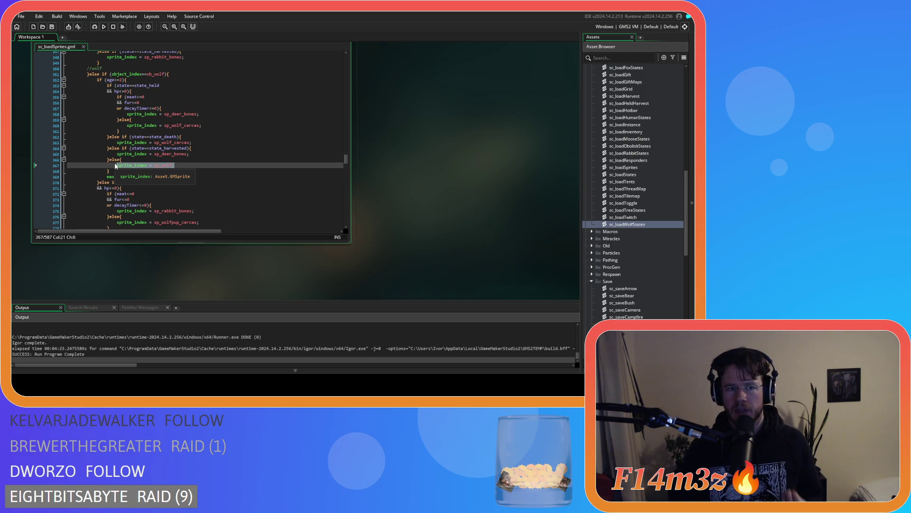
pyautogui.moveTo(174, 165); pyautogui.dragTo(152, 167)
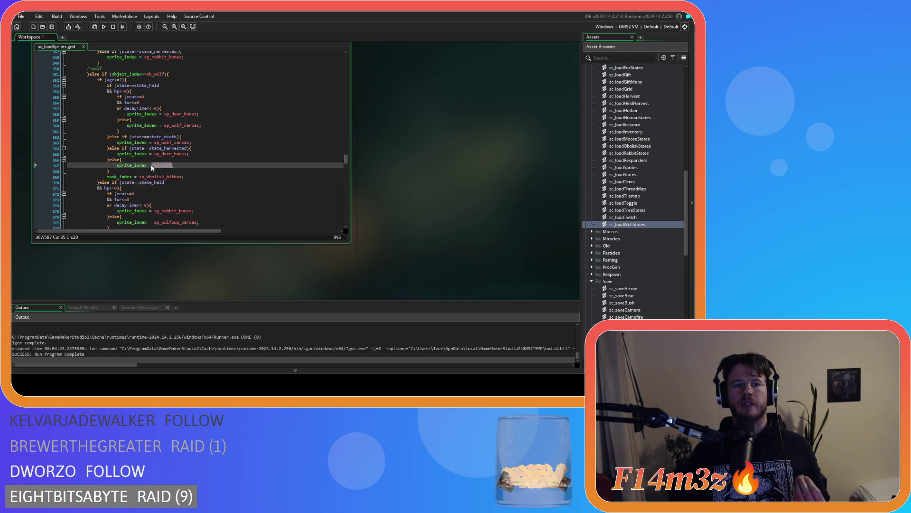
# - Move to the wolf health check line and show its matching brace
pyautogui.click(138, 80)
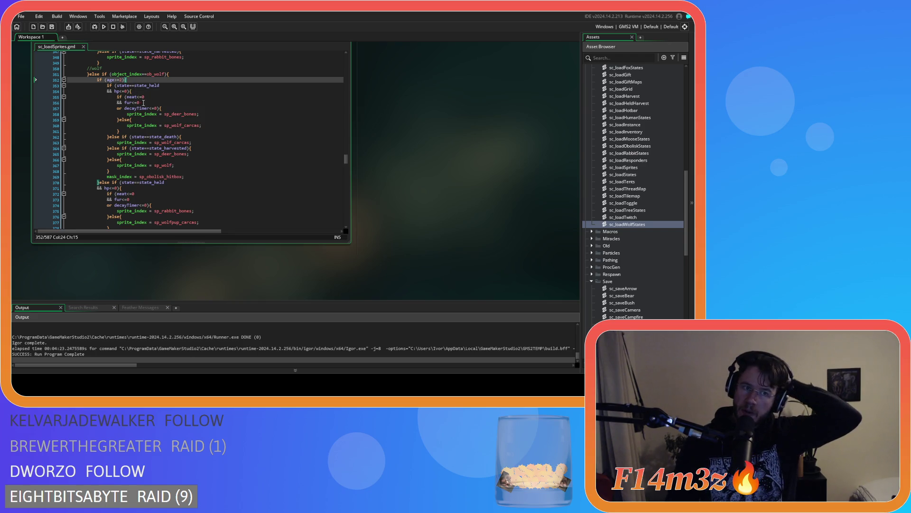
pyautogui.press('Down')
pyautogui.press('Down')
pyautogui.press('End')
pyautogui.press('Left')
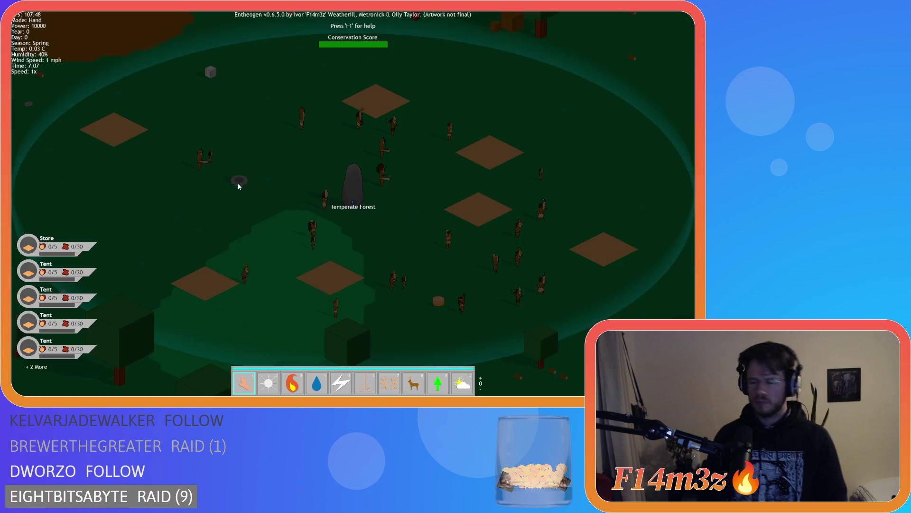
# - Herd the villagers' animals toward the campfire with the herd tool (8)
pyautogui.press('8')
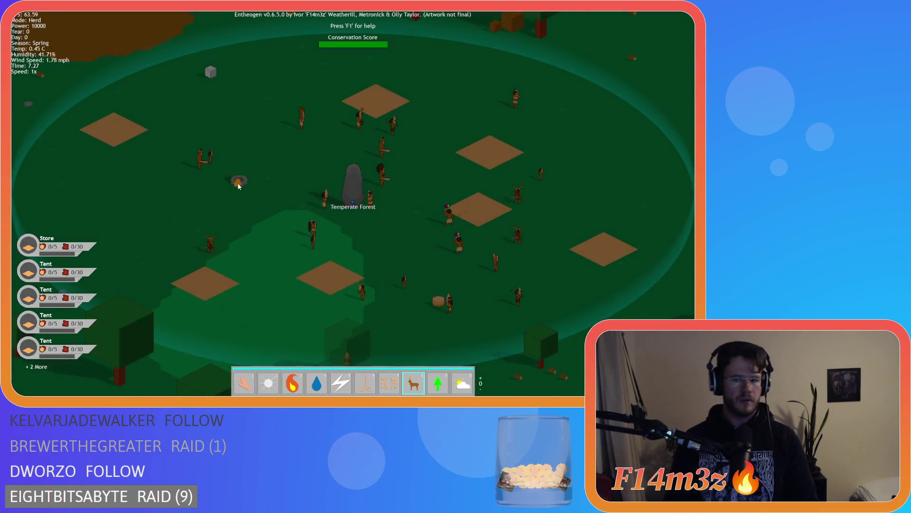
pyautogui.click(399, 181)
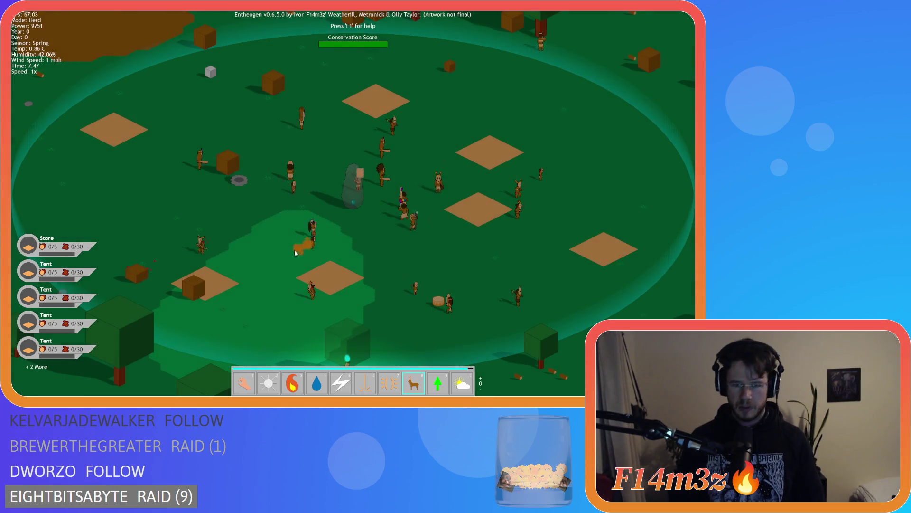
pyautogui.press('a')
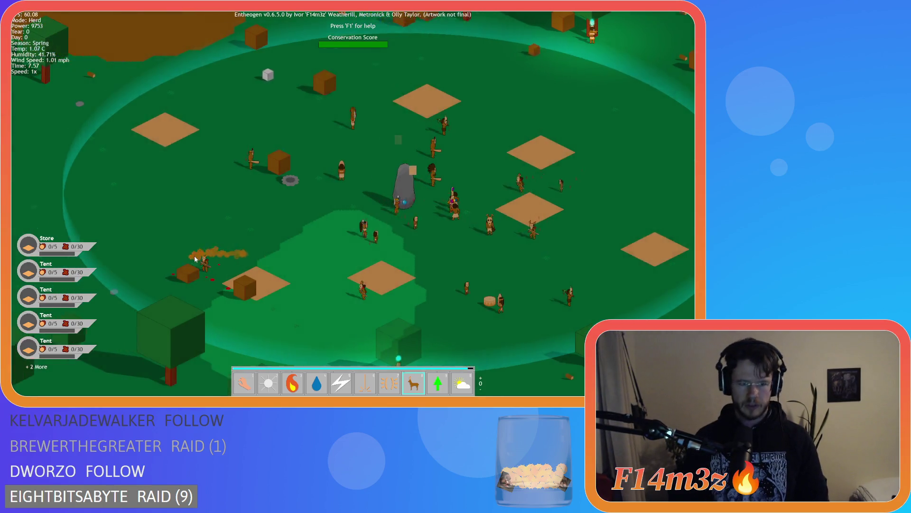
pyautogui.press('a')
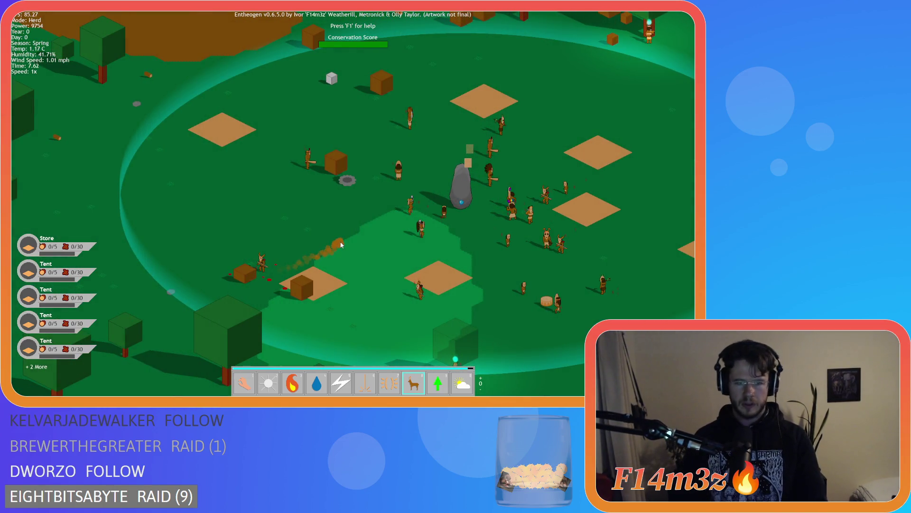
# - Quicksave with F5, then quickload twice with F9
pyautogui.press('F5')
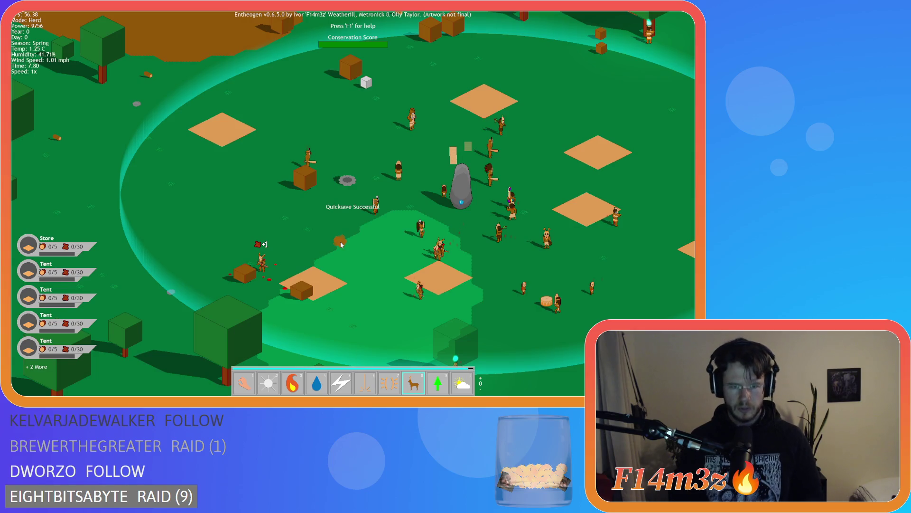
pyautogui.press('F9')
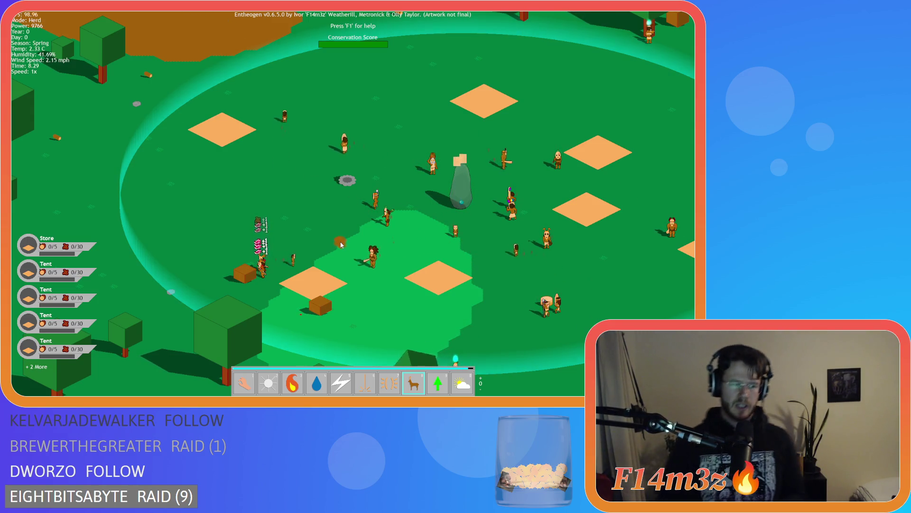
pyautogui.press('F9')
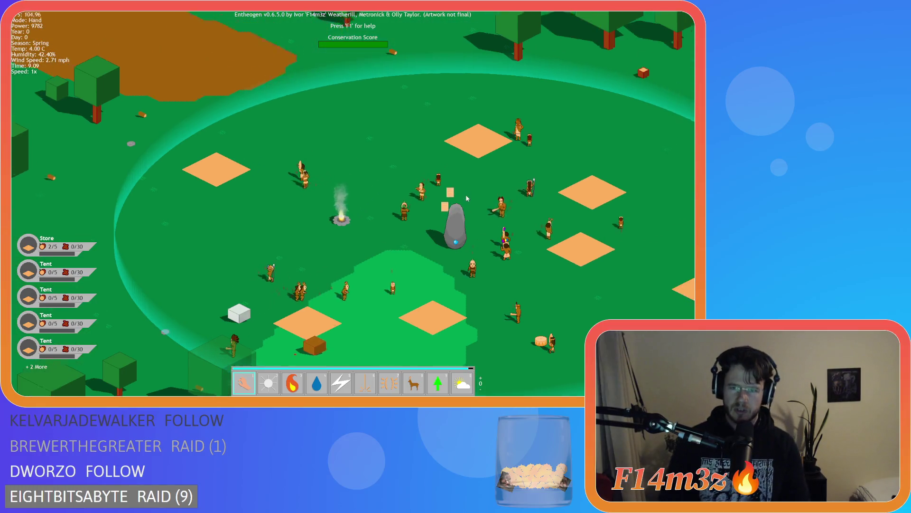
# - Cast Divine Protection (7) on the villager fighting the purple creatures near the western coast
pyautogui.scroll(-5, 466, 198)
pyautogui.press('s')
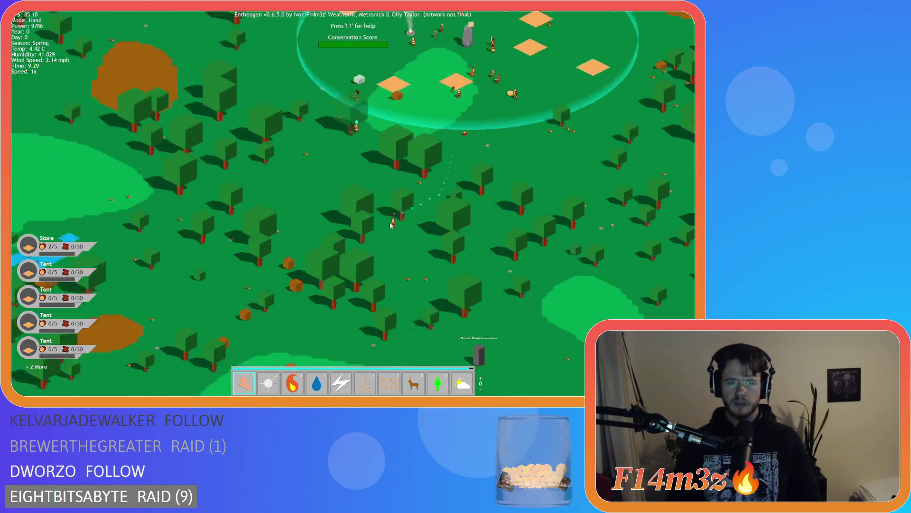
pyautogui.press('a')
pyautogui.scroll(-3, 384, 223)
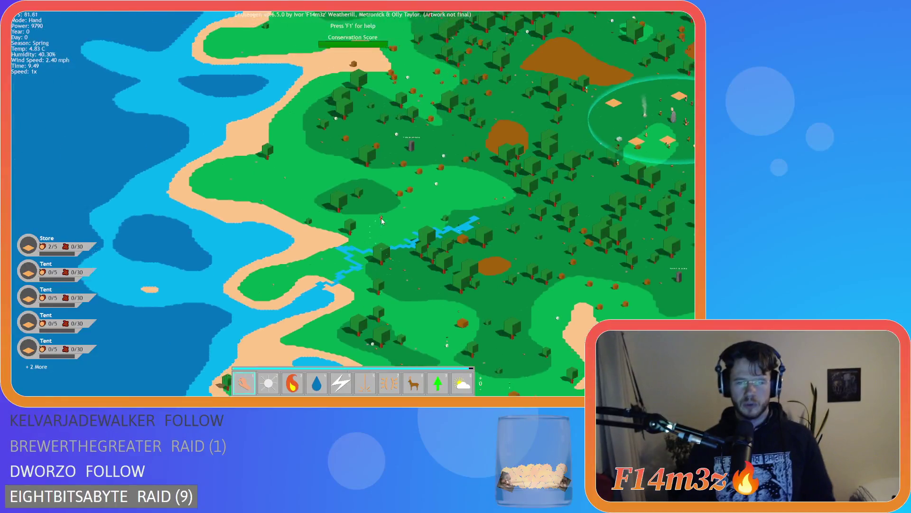
pyautogui.press('w')
pyautogui.press('a')
pyautogui.scroll(5, 306, 263)
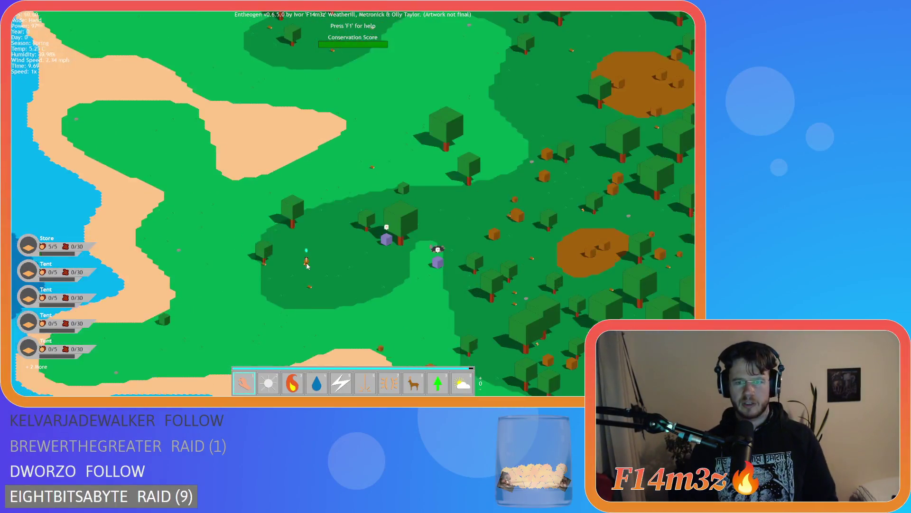
pyautogui.scroll(2, 307, 266)
pyautogui.press('7')
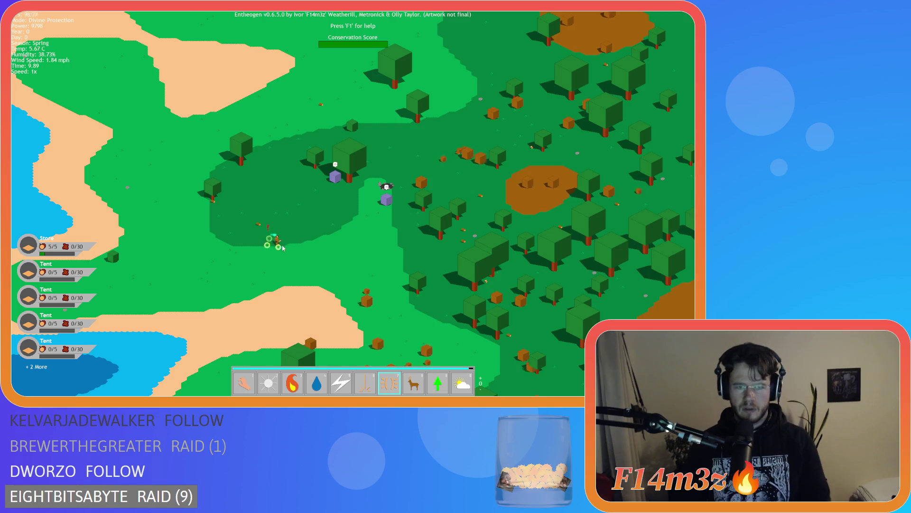
pyautogui.click(304, 235)
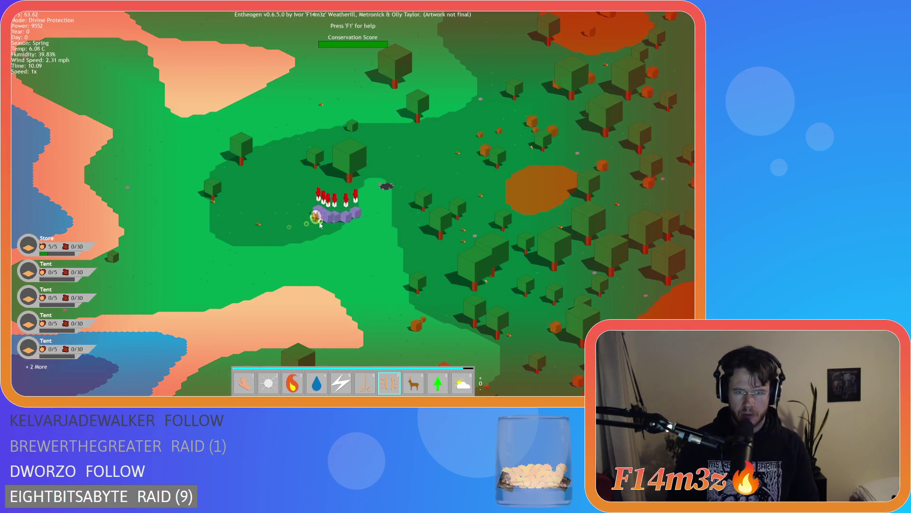
pyautogui.scroll(5, 320, 225)
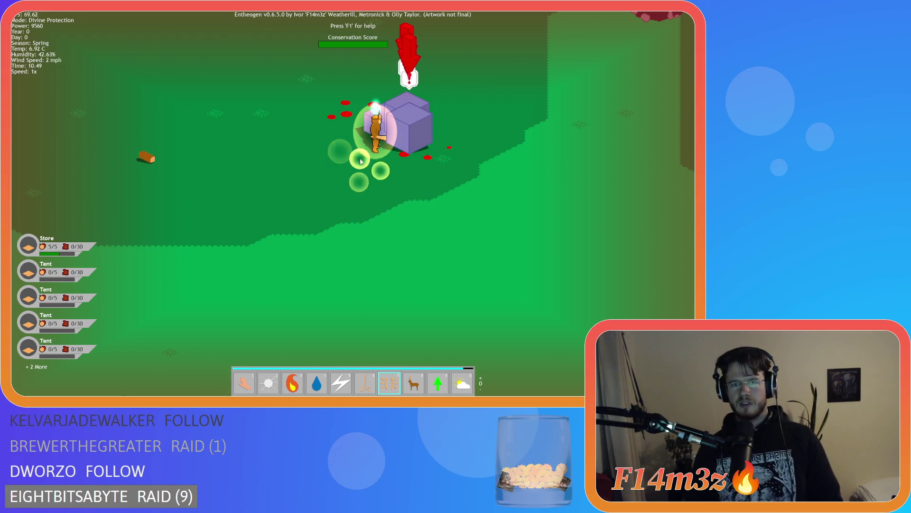
# - Switch back to the Hand power (1) and quicksave the game
pyautogui.press('1')
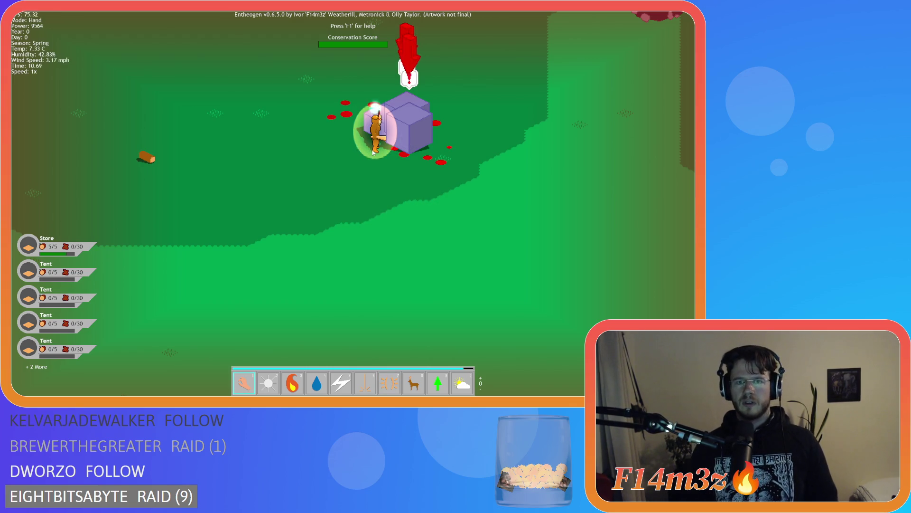
pyautogui.scroll(-3, 373, 152)
pyautogui.scroll(-5, 246, 243)
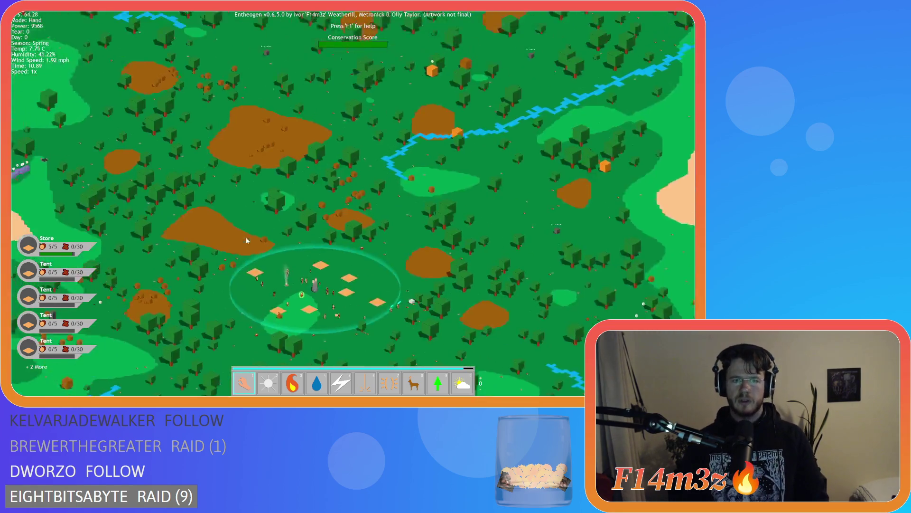
pyautogui.scroll(5, 232, 209)
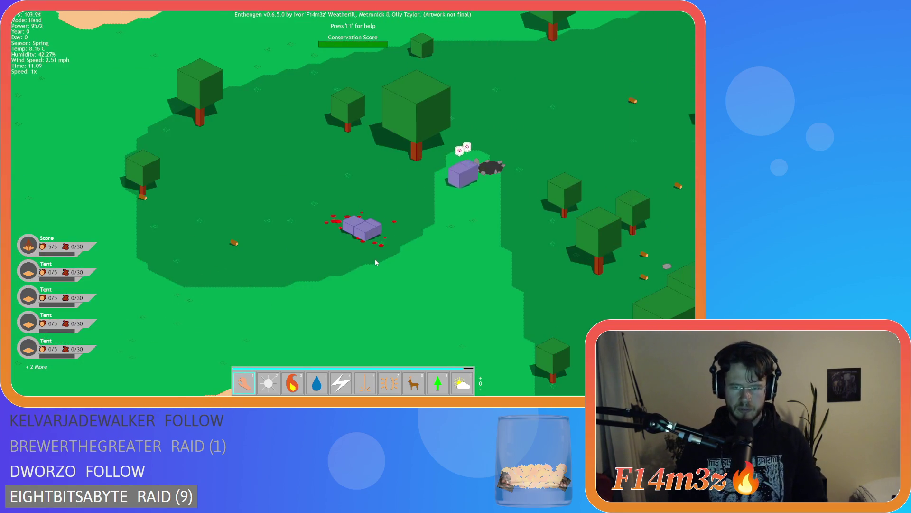
pyautogui.scroll(3, 374, 262)
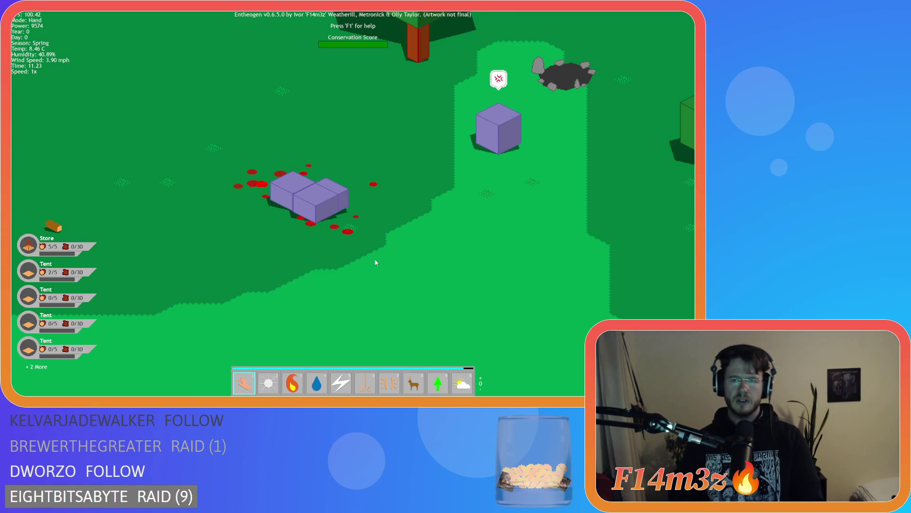
pyautogui.press('F5')
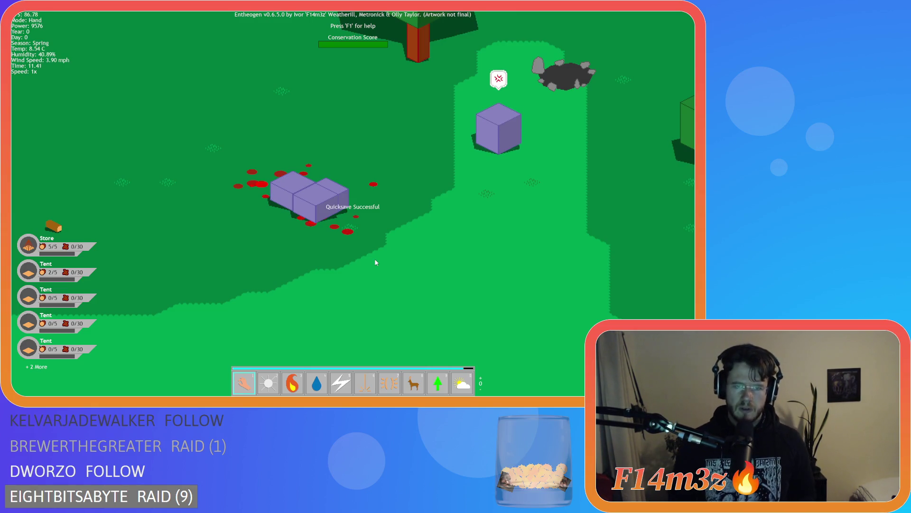
# - Quickload the save with F9 and shift the view onto the standing stone and campfire
pyautogui.press('F9')
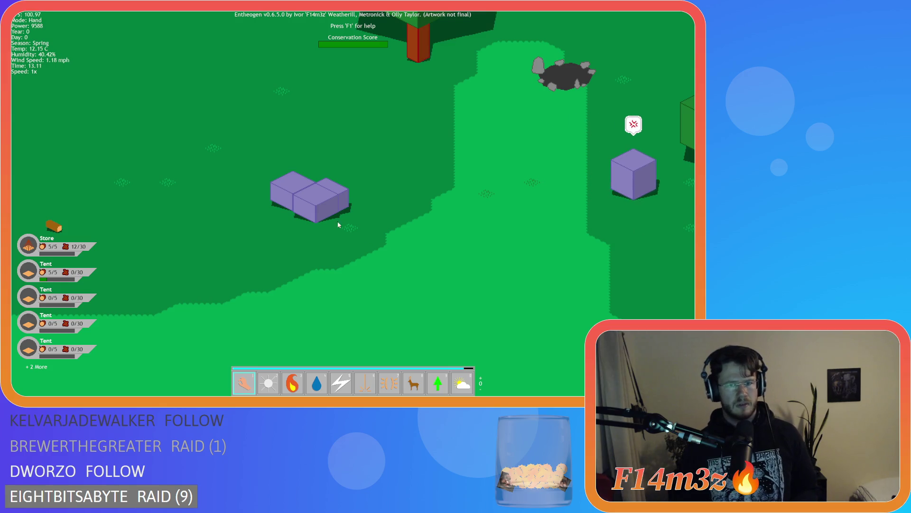
pyautogui.moveTo(320, 221); pyautogui.dragTo(306, 232)
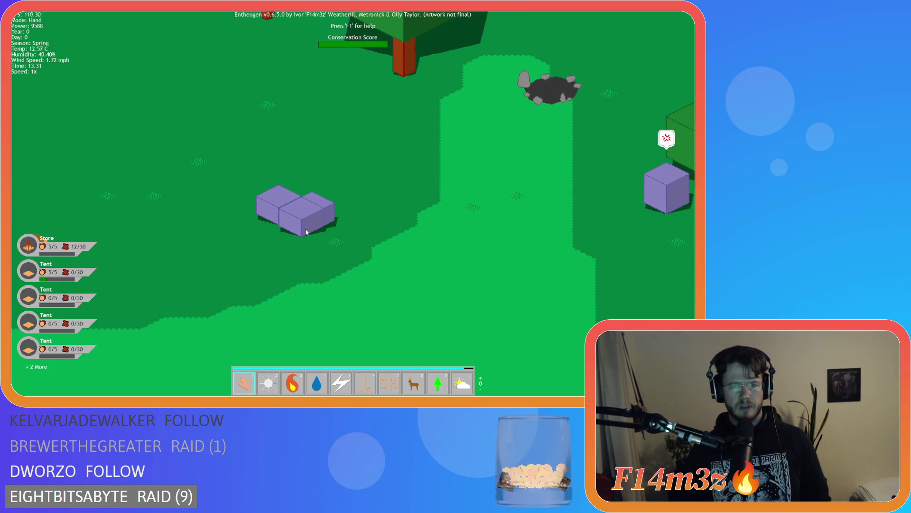
pyautogui.scroll(-5, 348, 261)
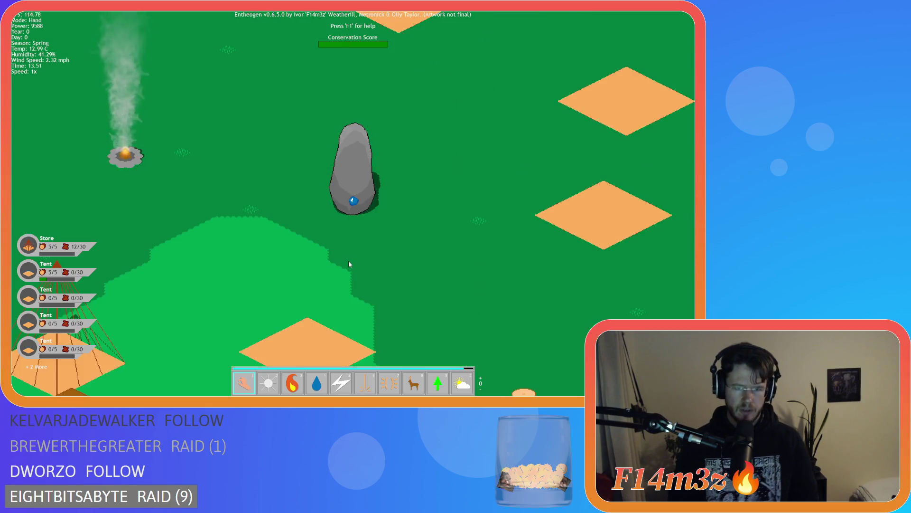
pyautogui.scroll(-3, 358, 260)
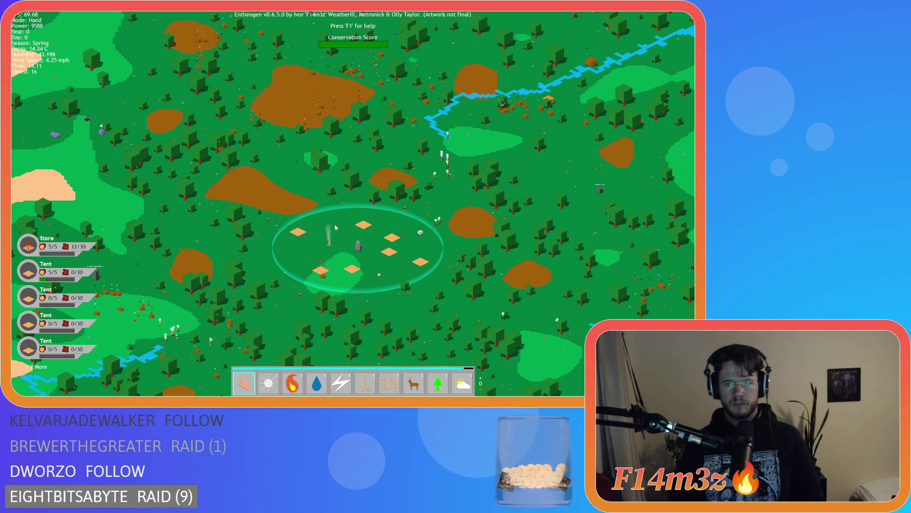
pyautogui.scroll(5, 336, 227)
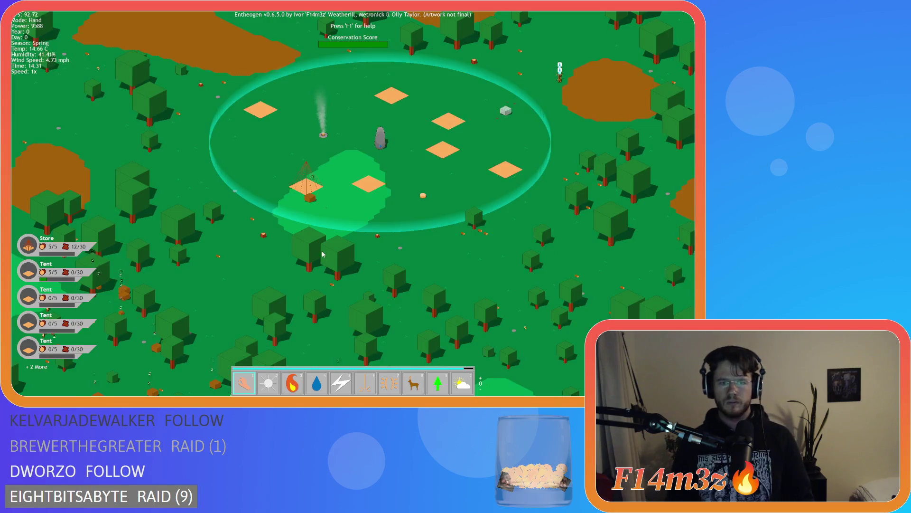
pyautogui.press('w')
pyautogui.press('a')
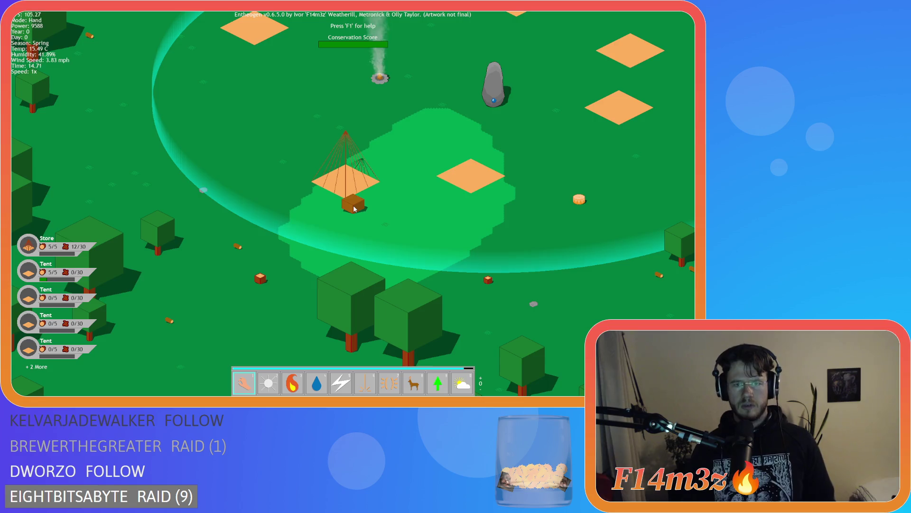
pyautogui.scroll(-5, 366, 211)
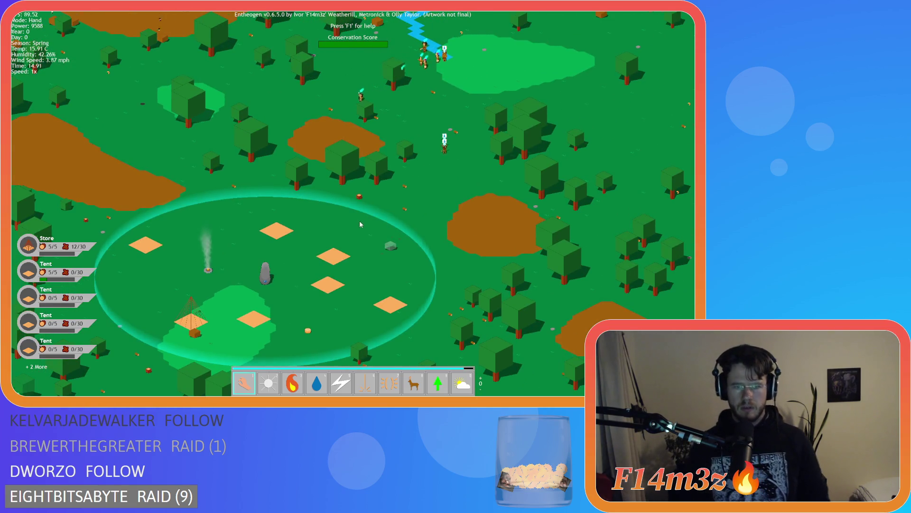
pyautogui.press('a')
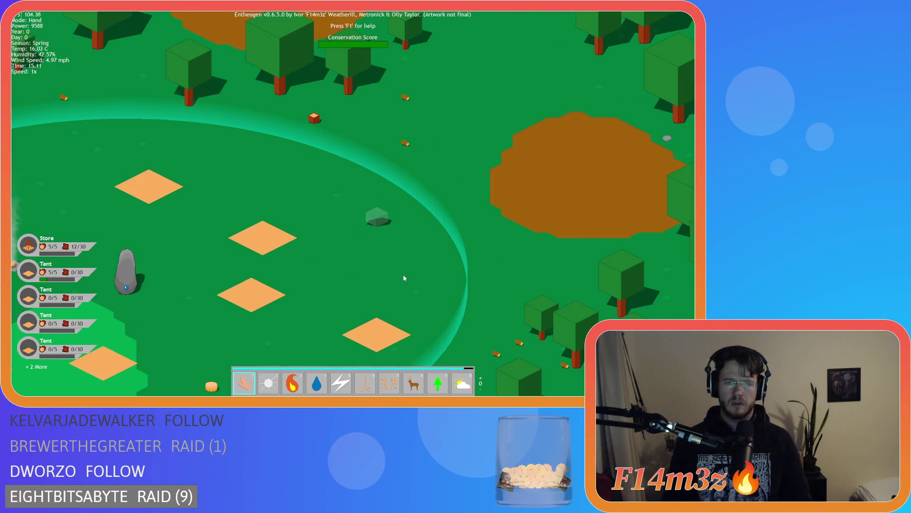
pyautogui.scroll(-3, 403, 275)
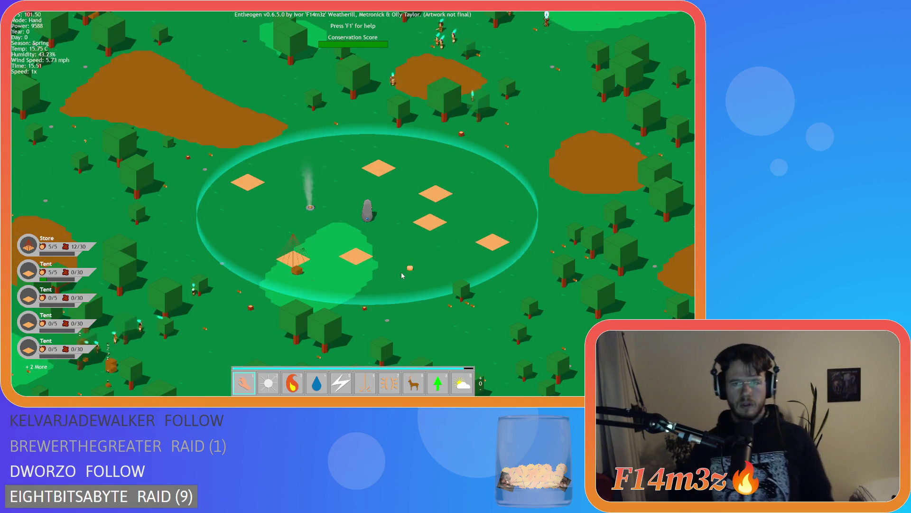
pyautogui.scroll(-2, 401, 272)
pyautogui.scroll(2, 401, 272)
pyautogui.scroll(1, 401, 275)
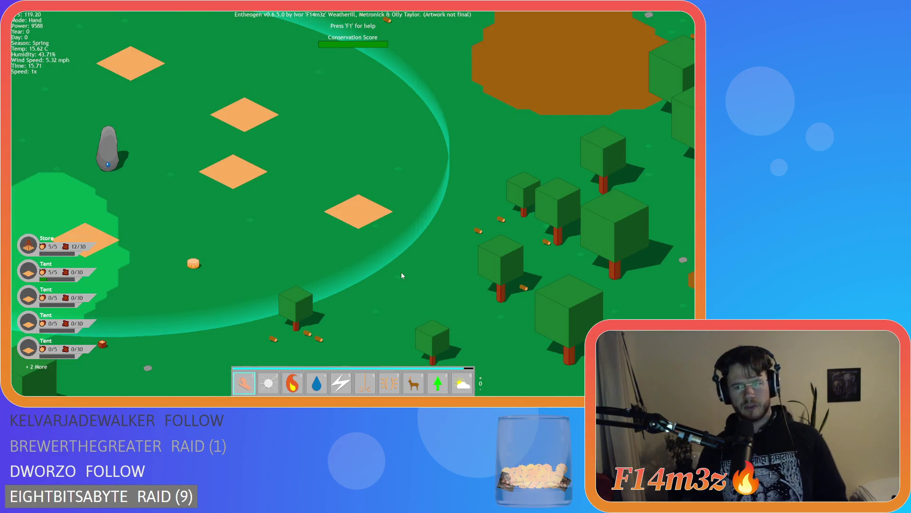
pyautogui.scroll(2, 287, 248)
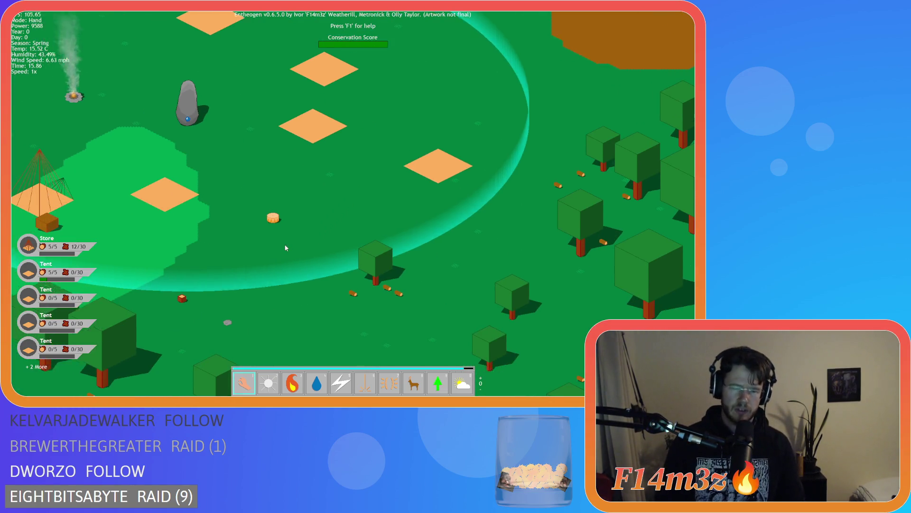
pyautogui.press('a')
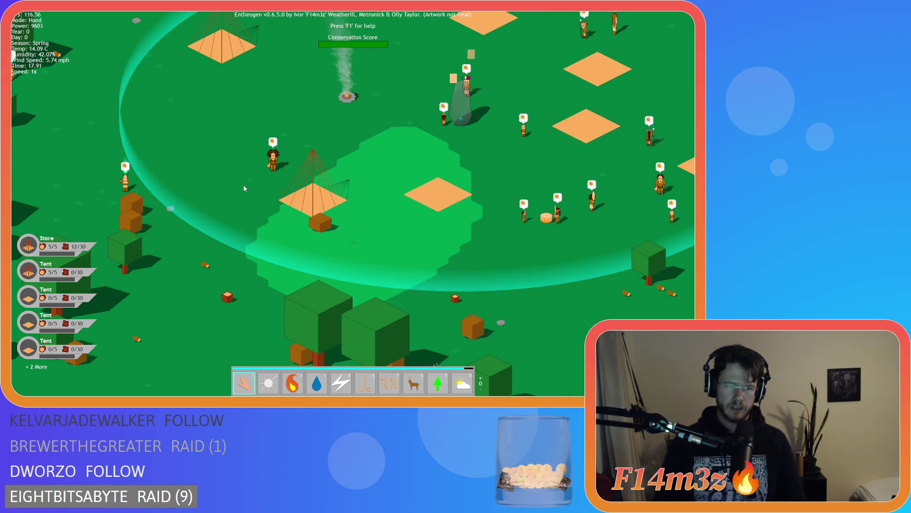
# - Zoom in and pan over the village ring while deliveries raise the Store to 24/30
pyautogui.scroll(-5, 247, 185)
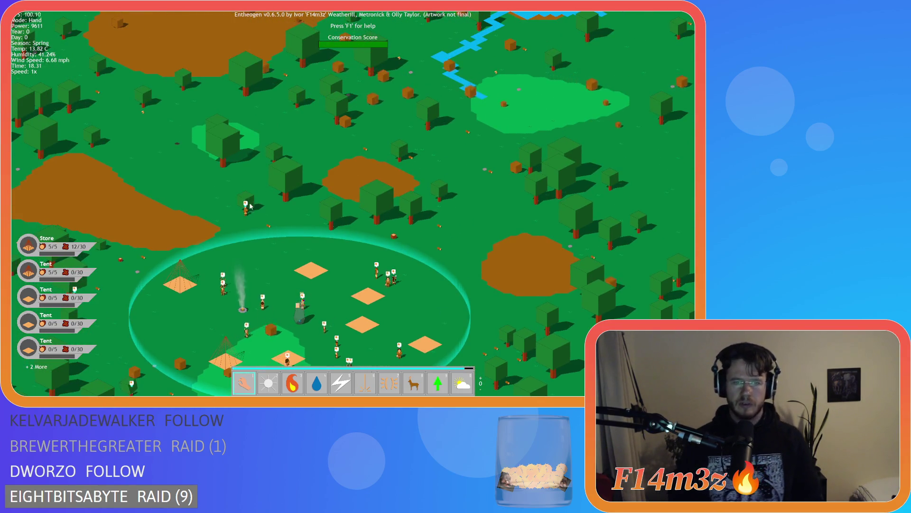
pyautogui.scroll(5, 247, 191)
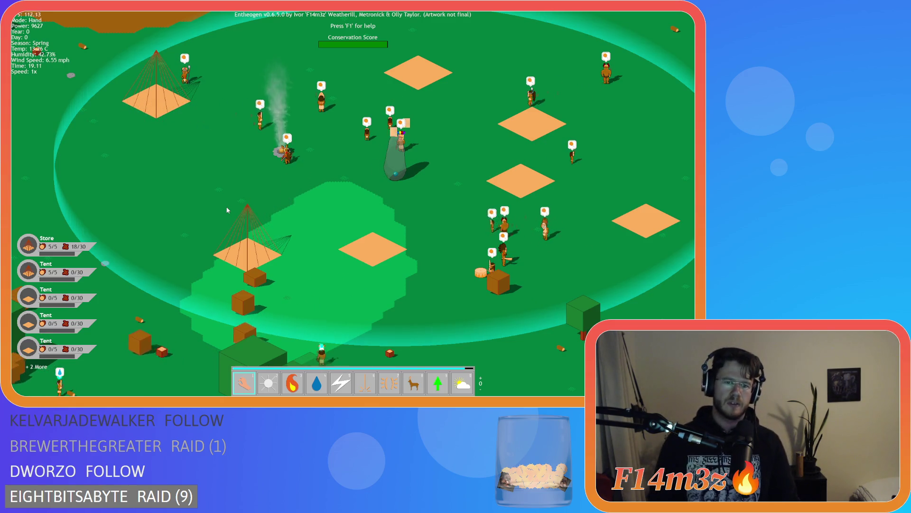
pyautogui.scroll(-5, 258, 284)
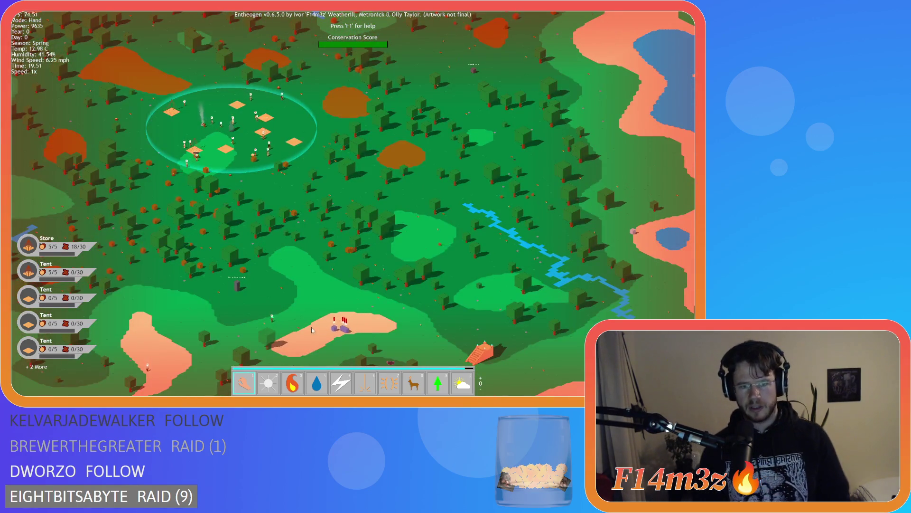
pyautogui.scroll(5, 317, 329)
pyautogui.press('w')
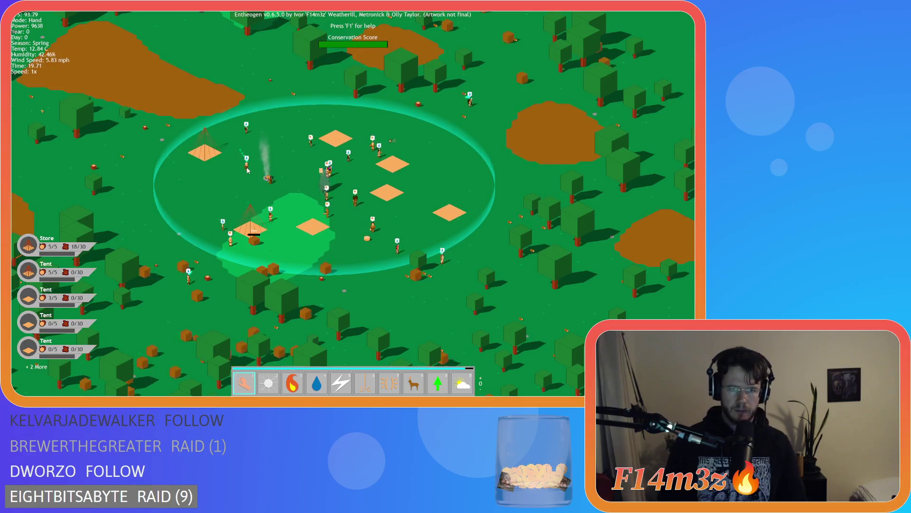
pyautogui.scroll(3, 247, 171)
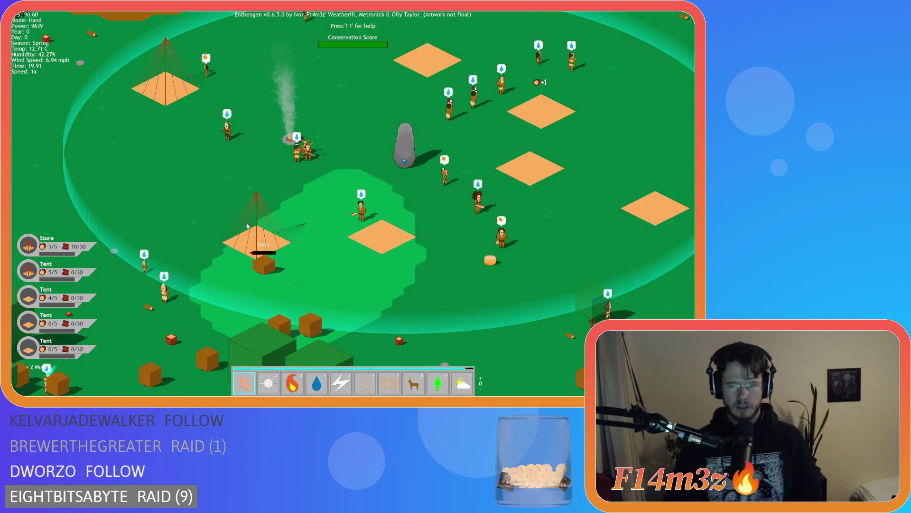
pyautogui.press('s')
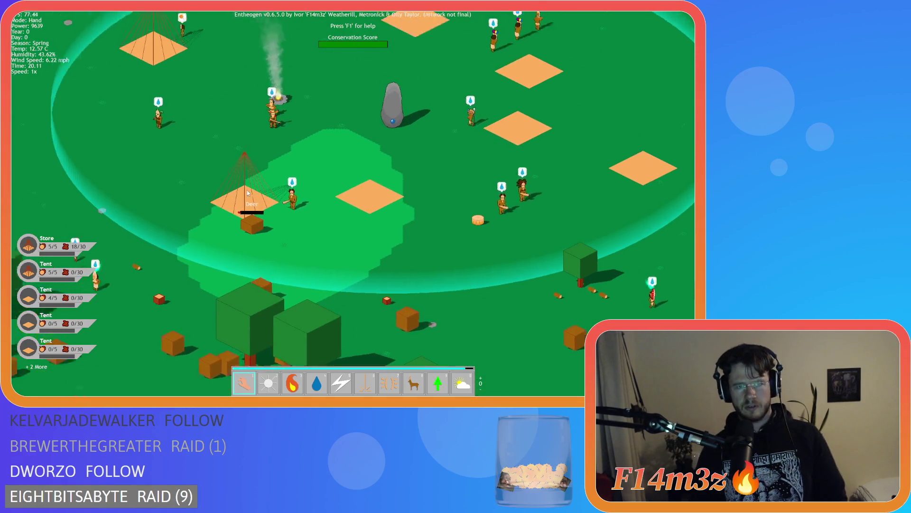
pyautogui.press('a')
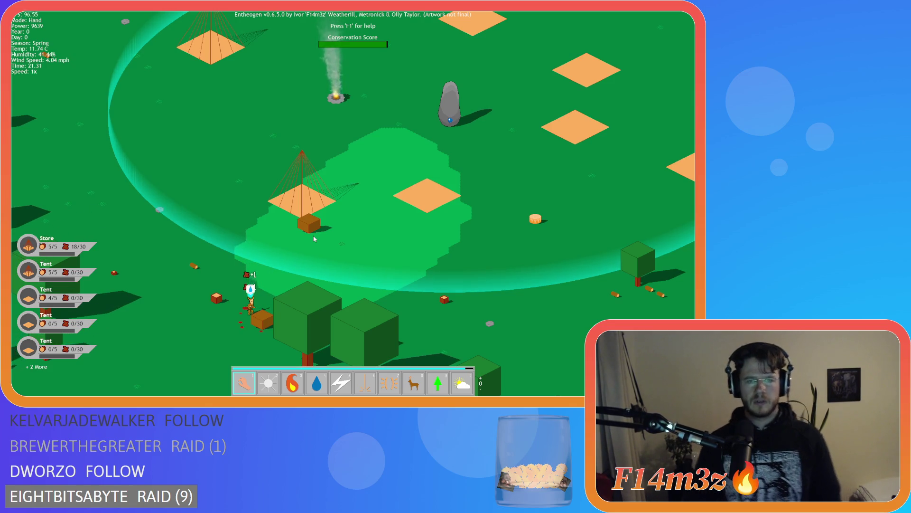
pyautogui.press('a')
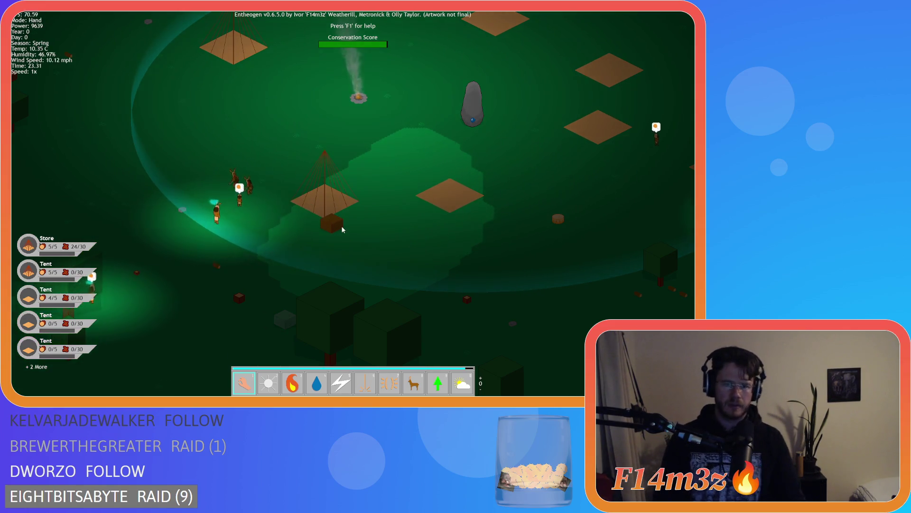
# - Pan toward the river and forest, then toggle unit labels and the tribe overview with T
pyautogui.scroll(-3, 337, 232)
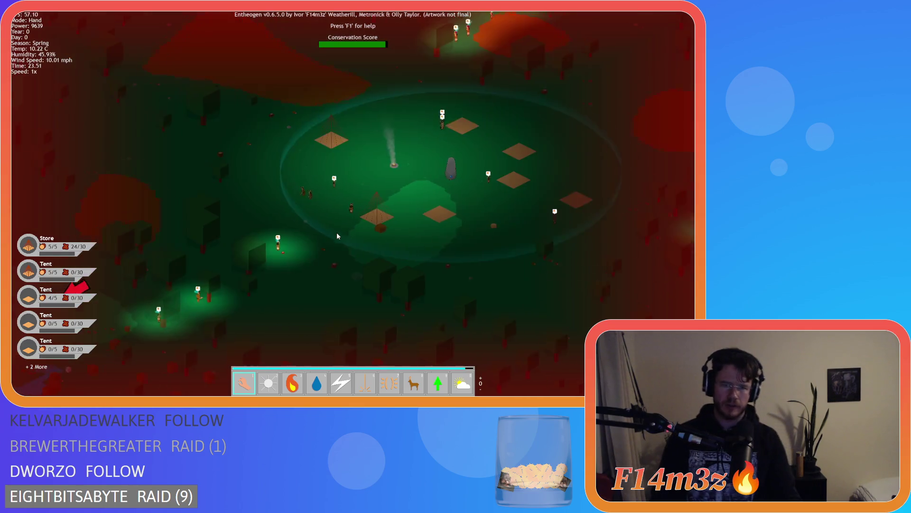
pyautogui.press('a')
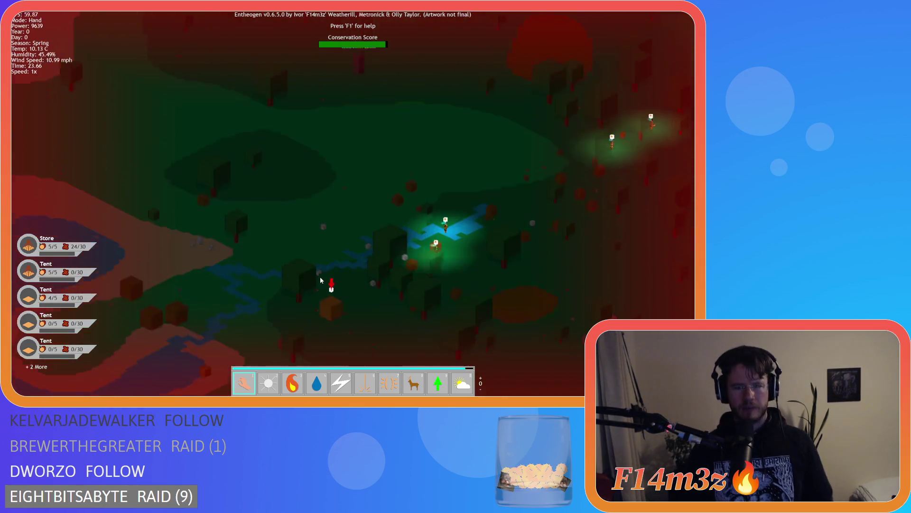
pyautogui.press('s')
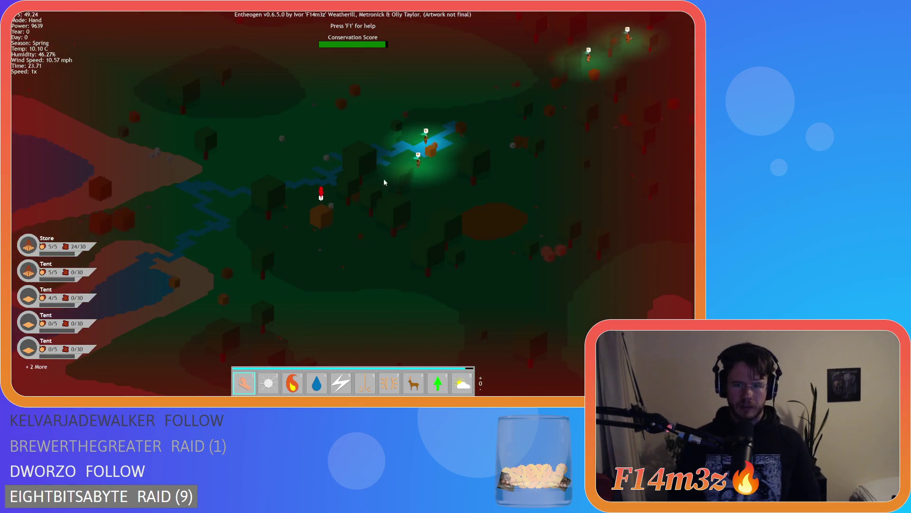
pyautogui.scroll(3, 525, 185)
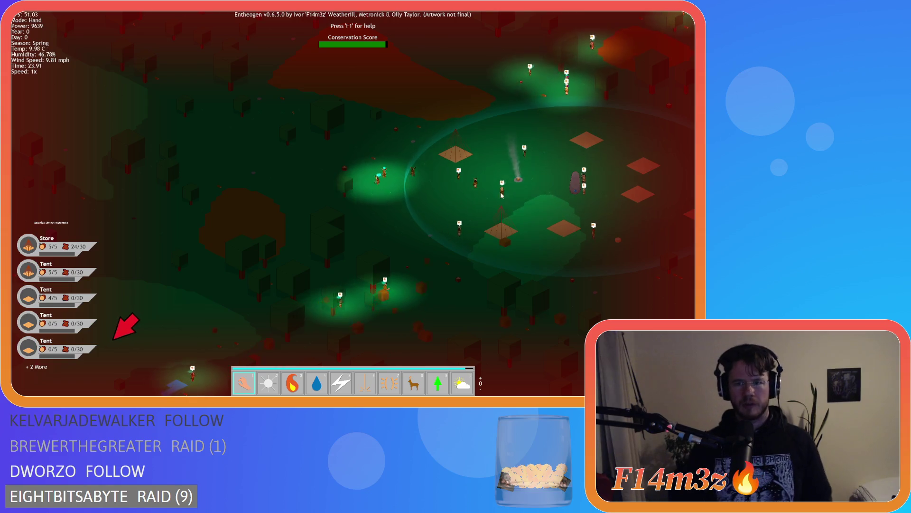
pyautogui.press('s')
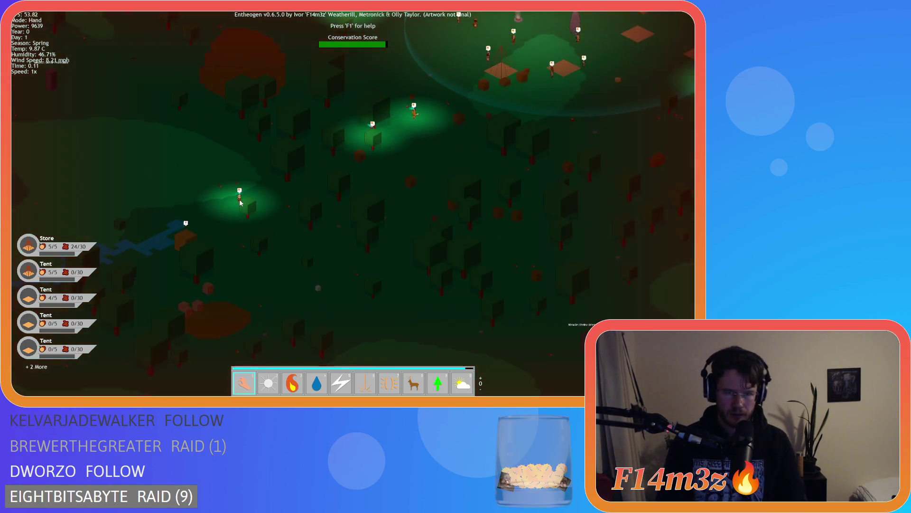
pyautogui.press('w')
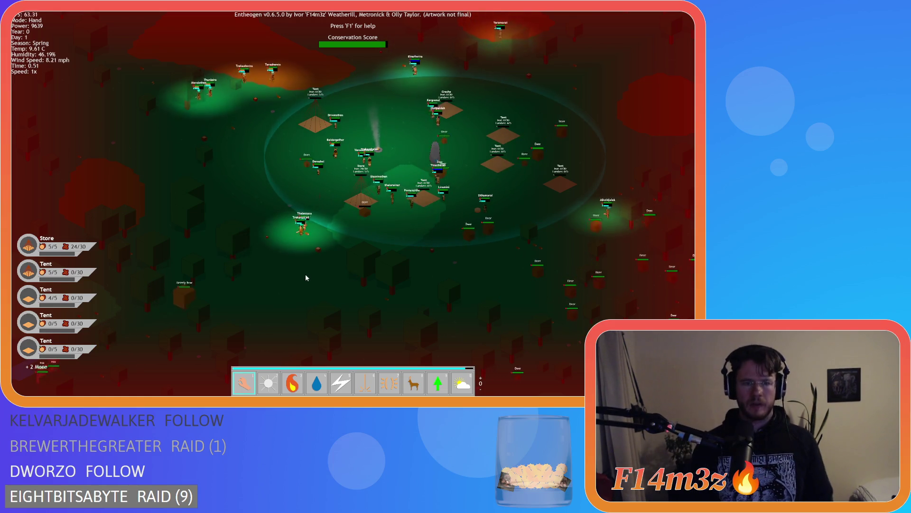
pyautogui.press('t')
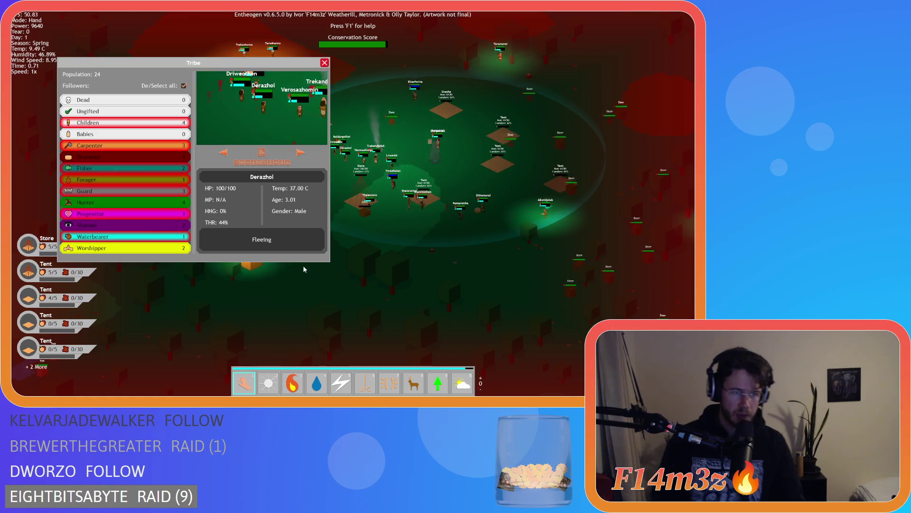
pyautogui.press('t')
pyautogui.scroll(3, 267, 260)
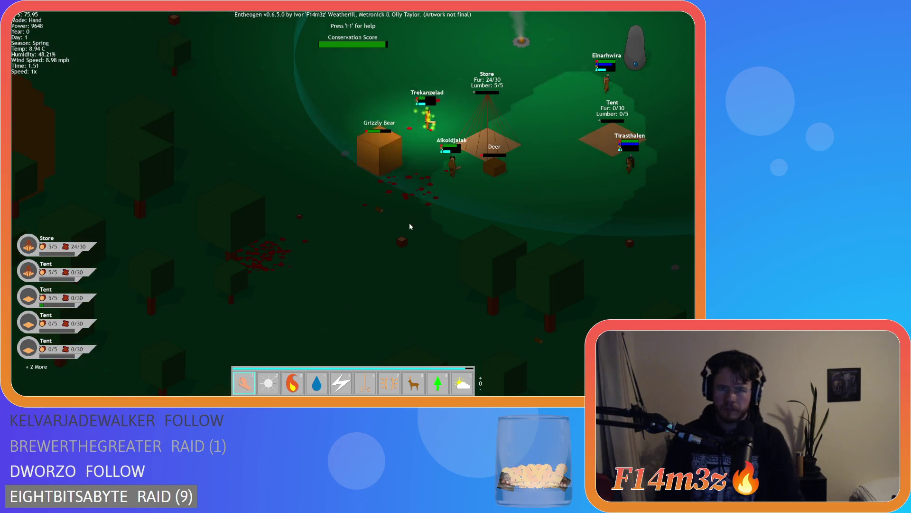
# - Swap name labels for villagers' need icons and pan across the tents
pyautogui.press('w')
pyautogui.press('d')
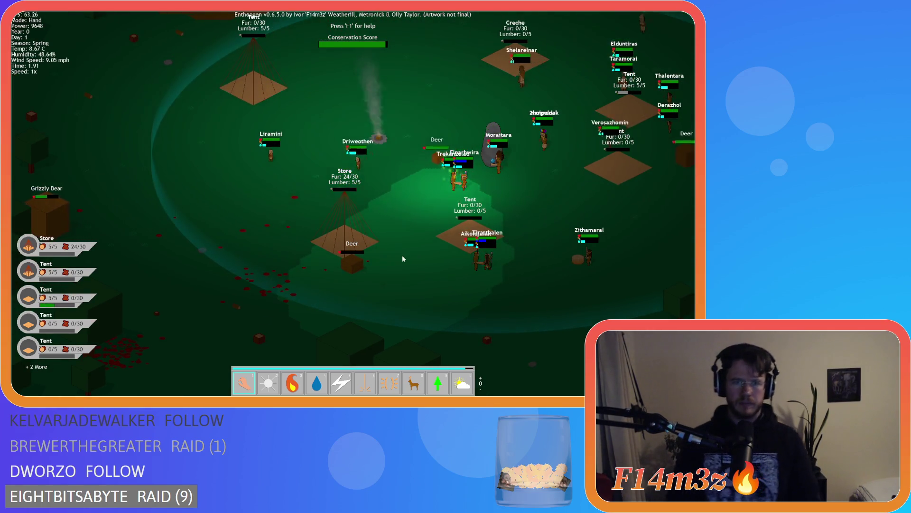
pyautogui.press('Tab')
pyautogui.press('d')
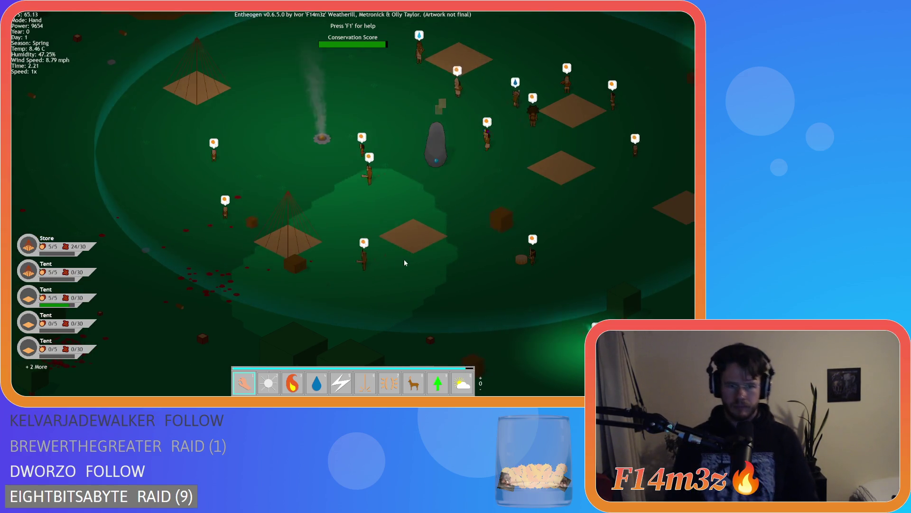
pyautogui.press('a')
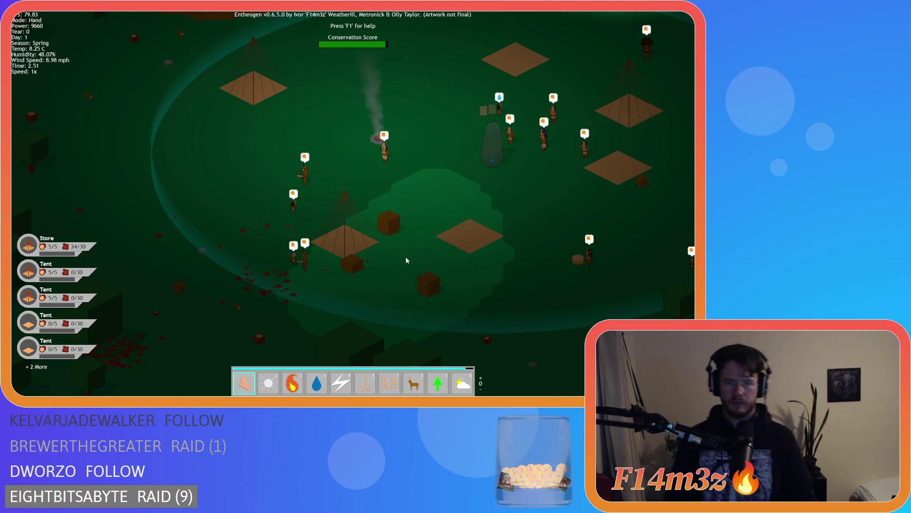
pyautogui.press('w')
pyautogui.scroll(-5, 402, 224)
# - Survey the forest around the camp, then recentre the camp in the view
pyautogui.press('w')
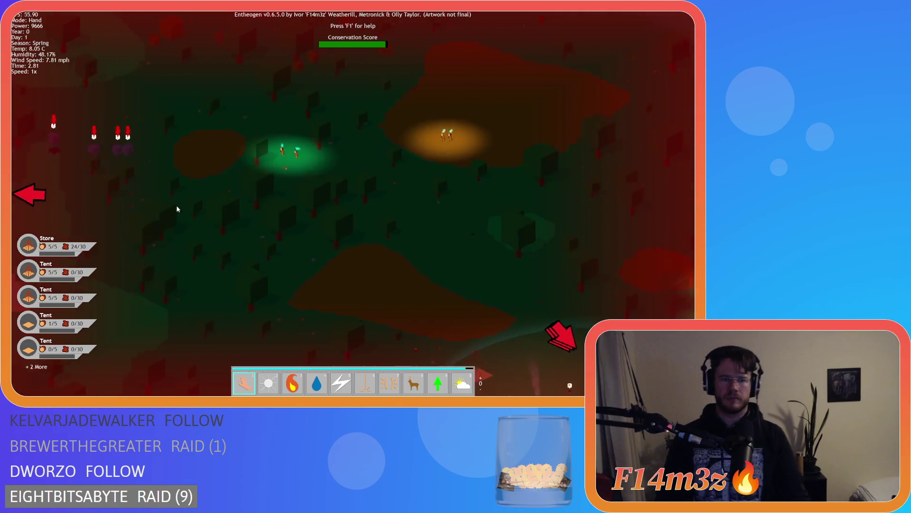
pyautogui.press('a')
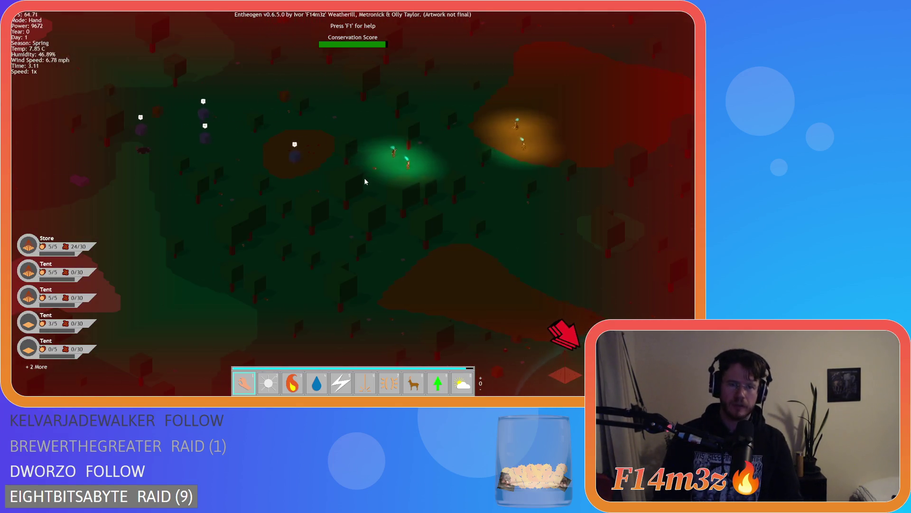
pyautogui.press('s')
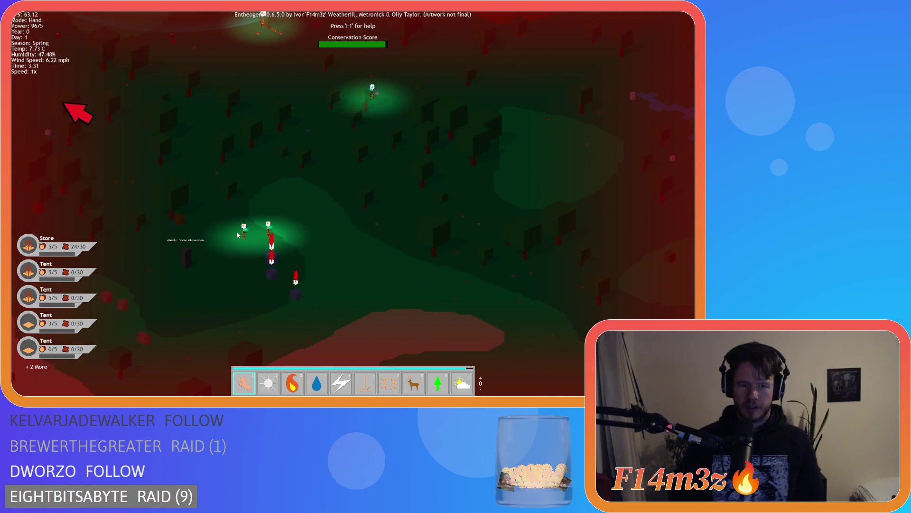
pyautogui.press('w')
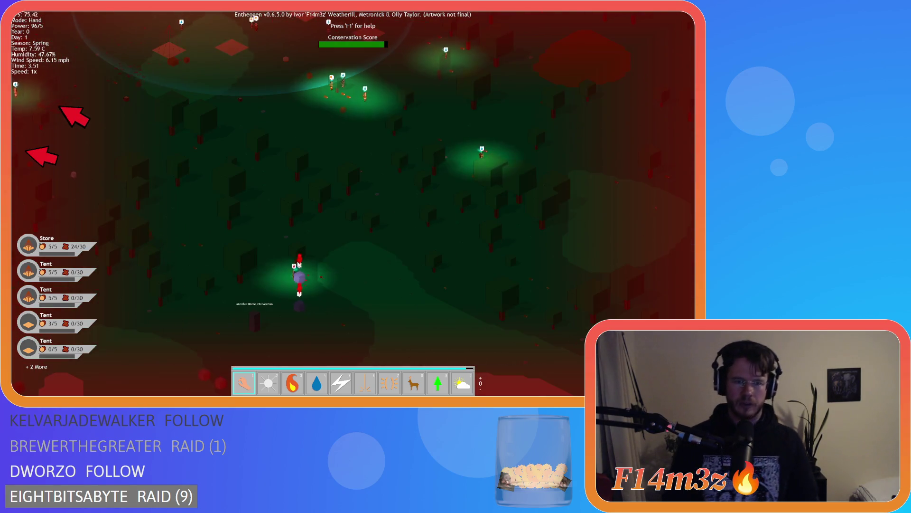
pyautogui.press('w')
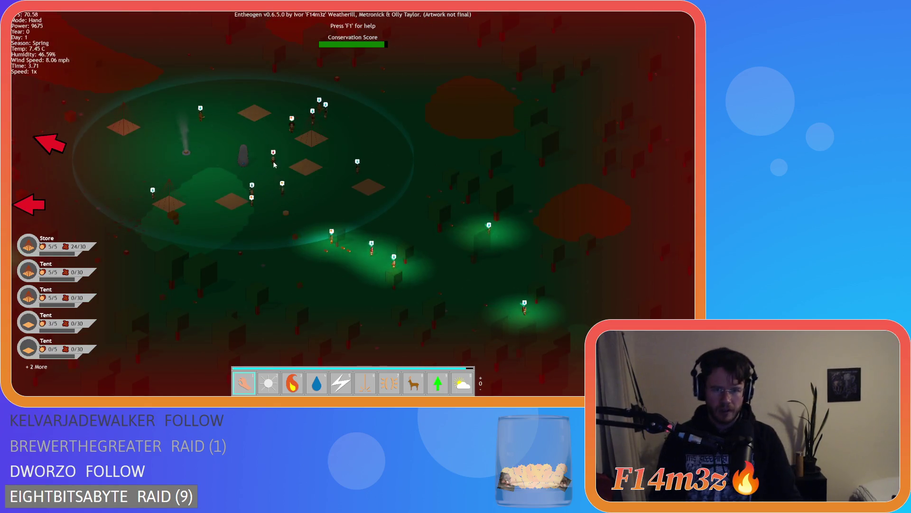
pyautogui.scroll(-5, 252, 185)
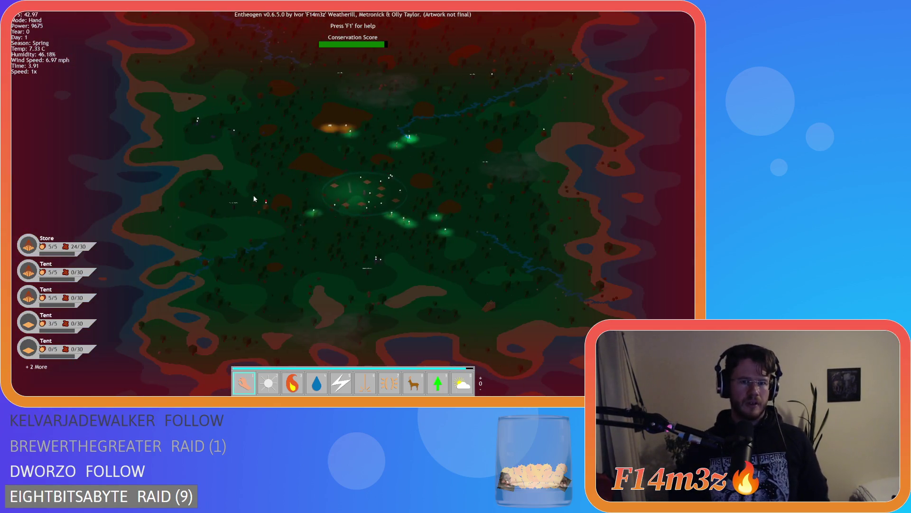
pyautogui.scroll(3, 254, 196)
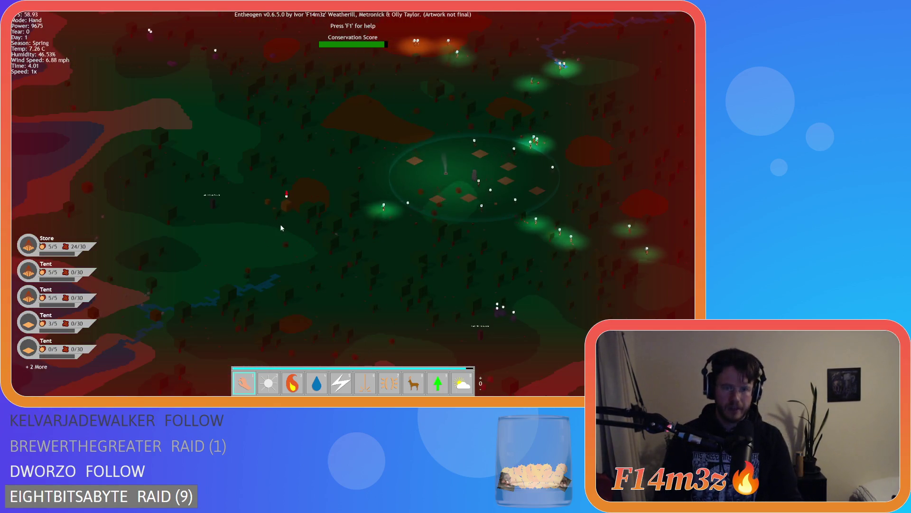
pyautogui.scroll(4, 281, 228)
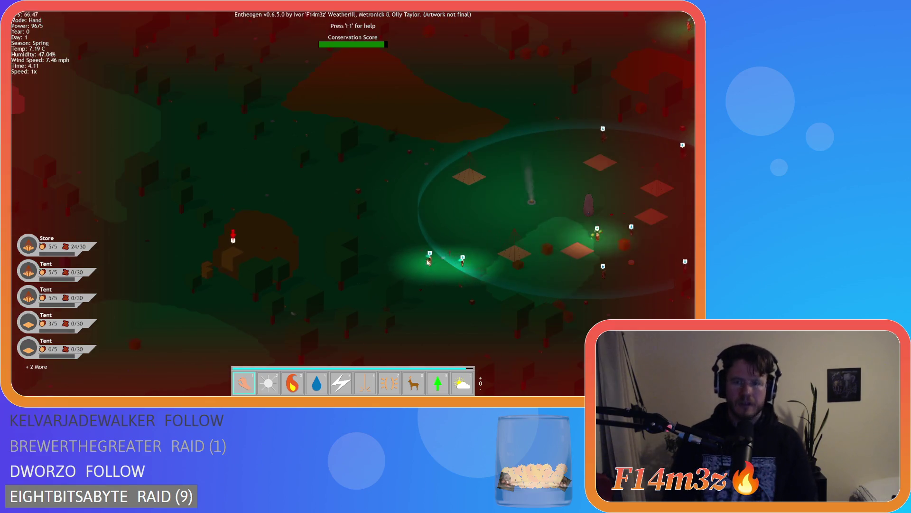
pyautogui.scroll(-5, 476, 264)
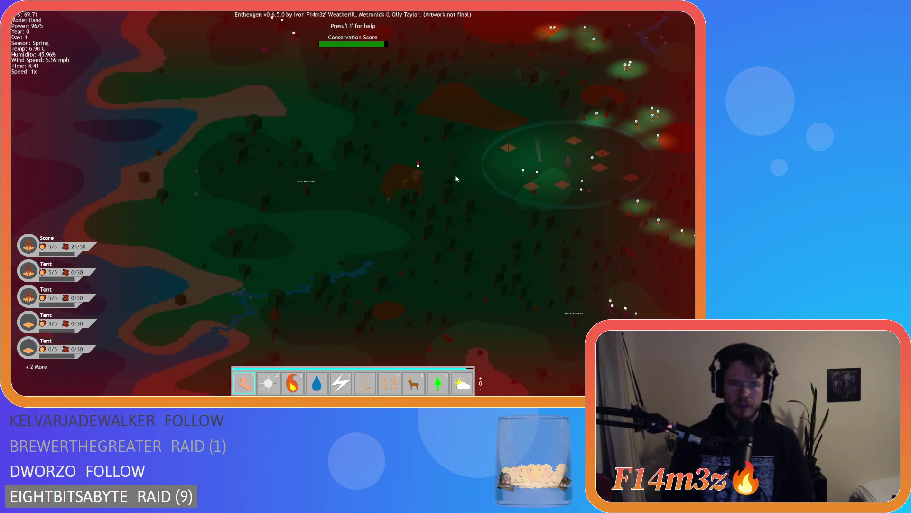
pyautogui.press('w')
pyautogui.press('d')
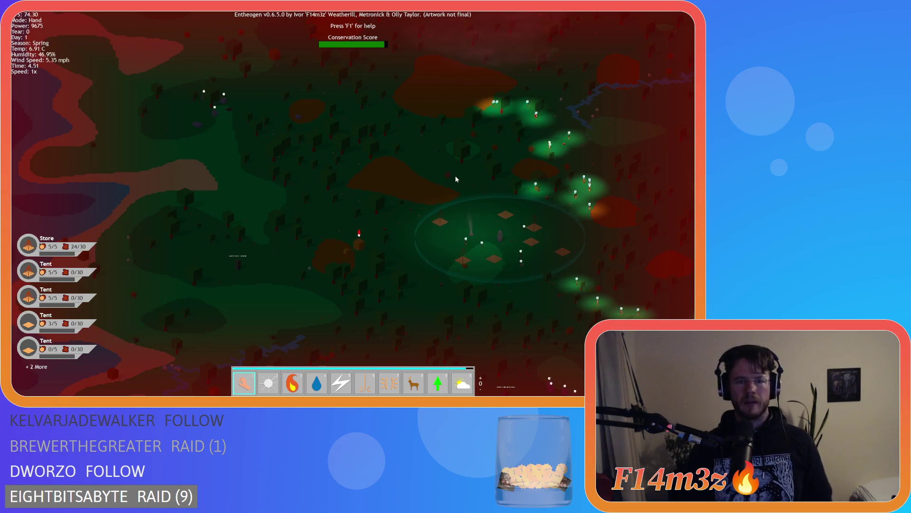
pyautogui.scroll(5, 343, 204)
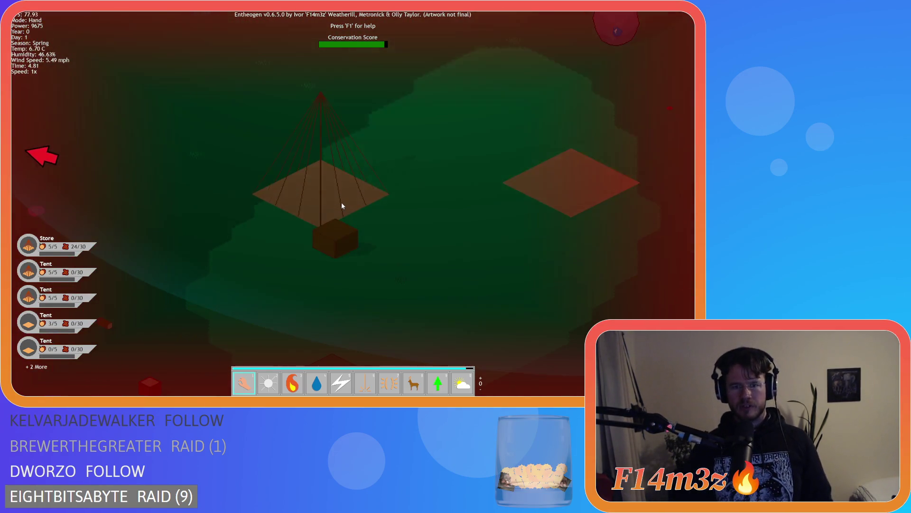
pyautogui.scroll(-4, 341, 205)
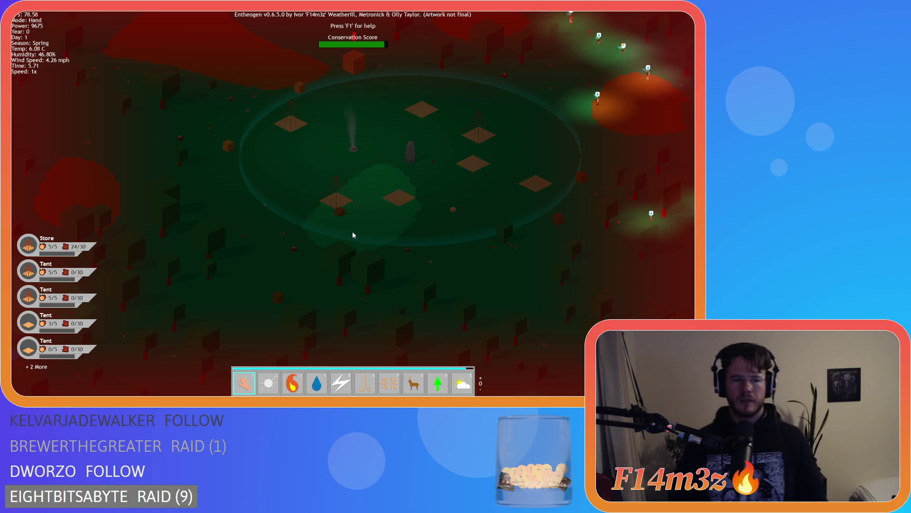
# - Leave the game to the title menu and quit Entheogen
pyautogui.press('Escape')
pyautogui.press('Return')
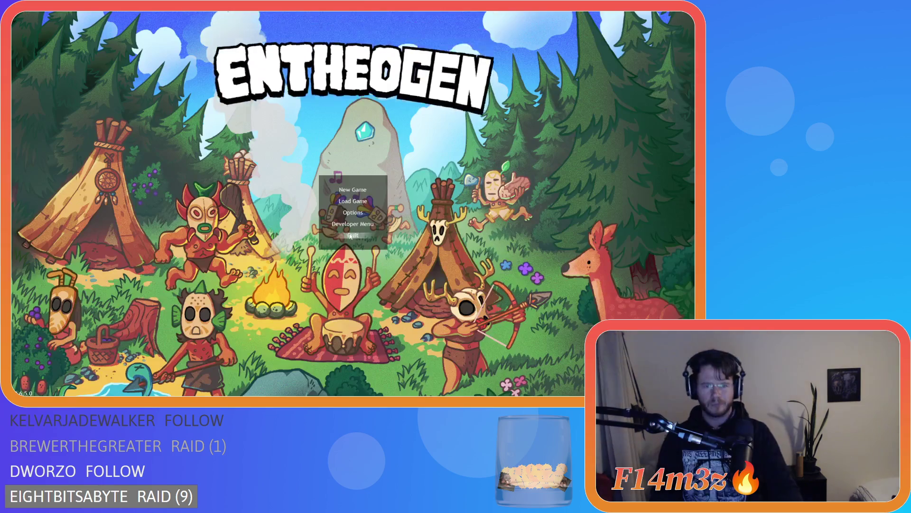
pyautogui.click(352, 234)
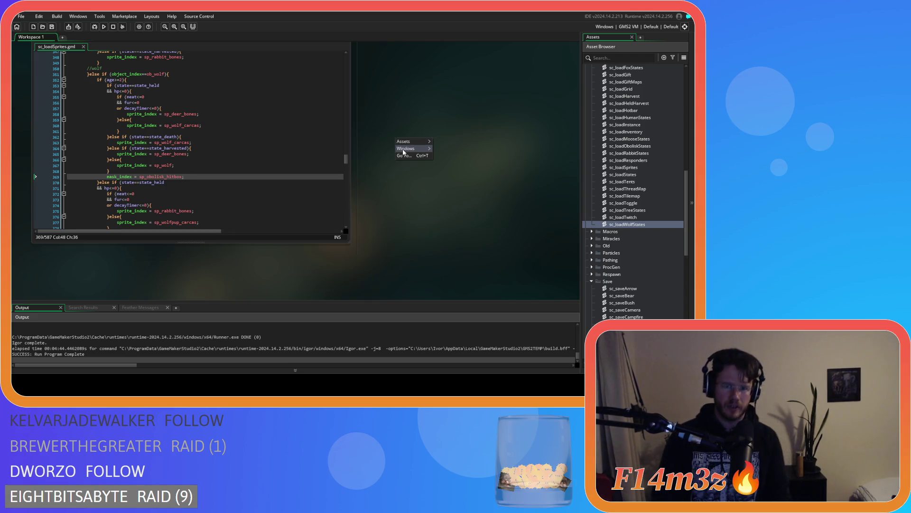
# - Close all code windows and collapse the Loading, Save and Scripts folders
pyautogui.click(439, 171)
pyautogui.scroll(10, 617, 246)
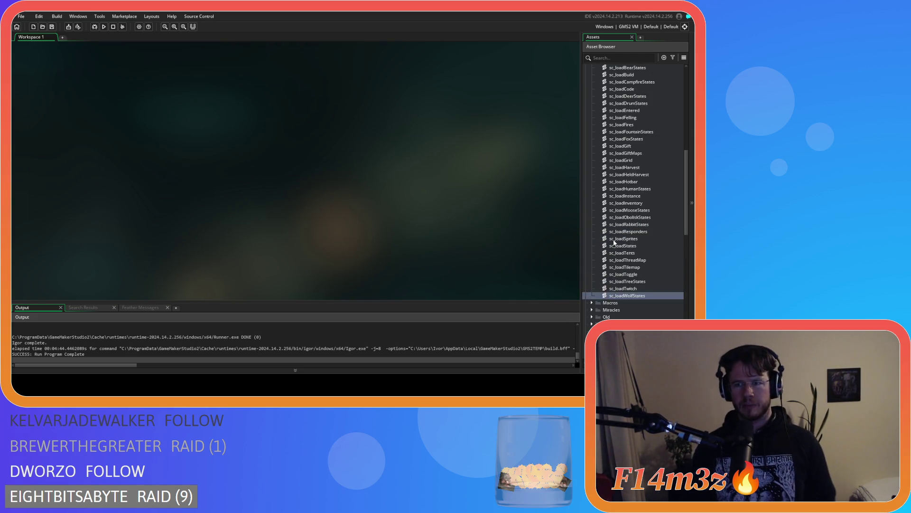
pyautogui.click(591, 195)
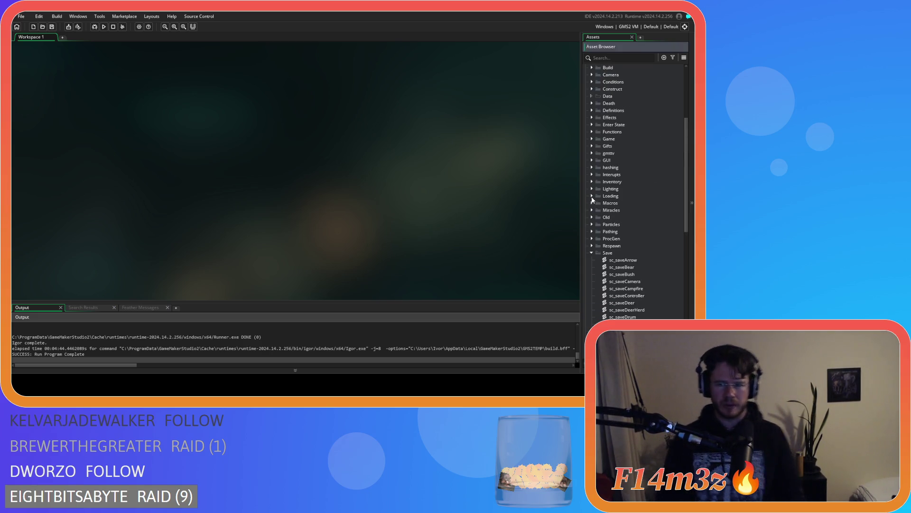
pyautogui.click(591, 253)
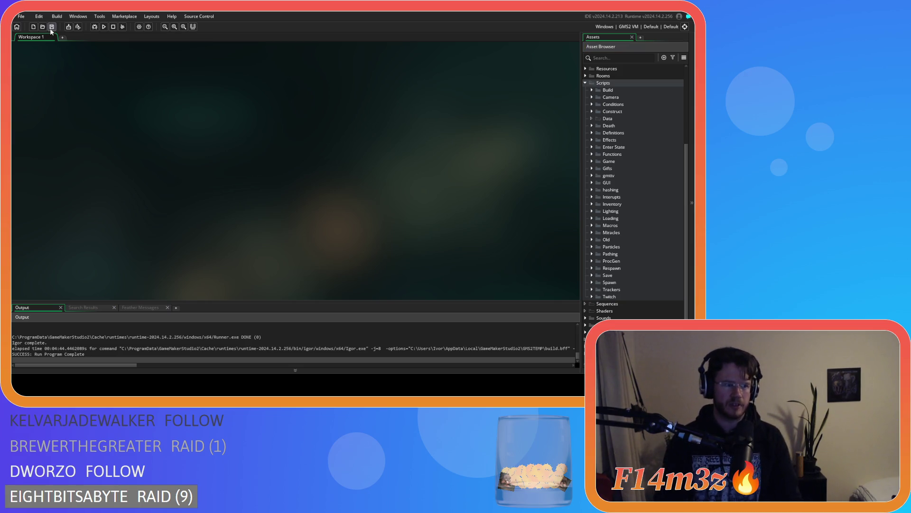
pyautogui.click(585, 84)
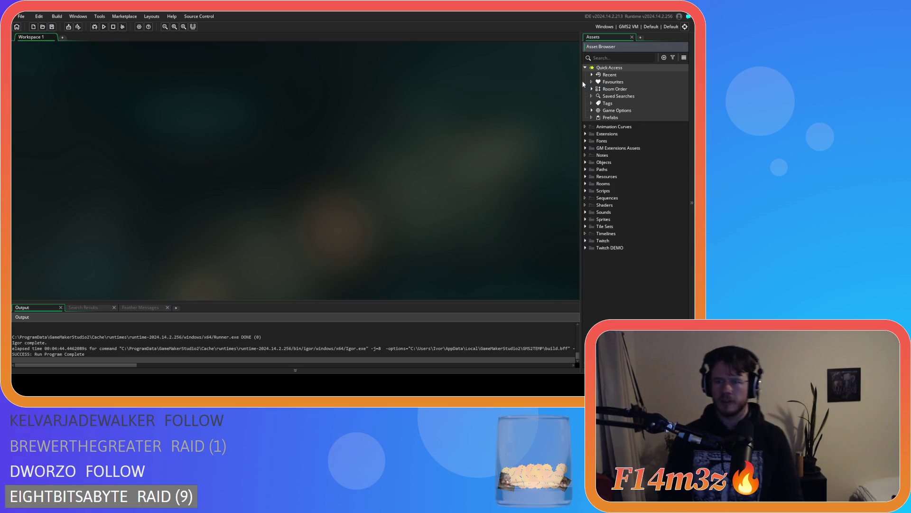
pyautogui.click(585, 162)
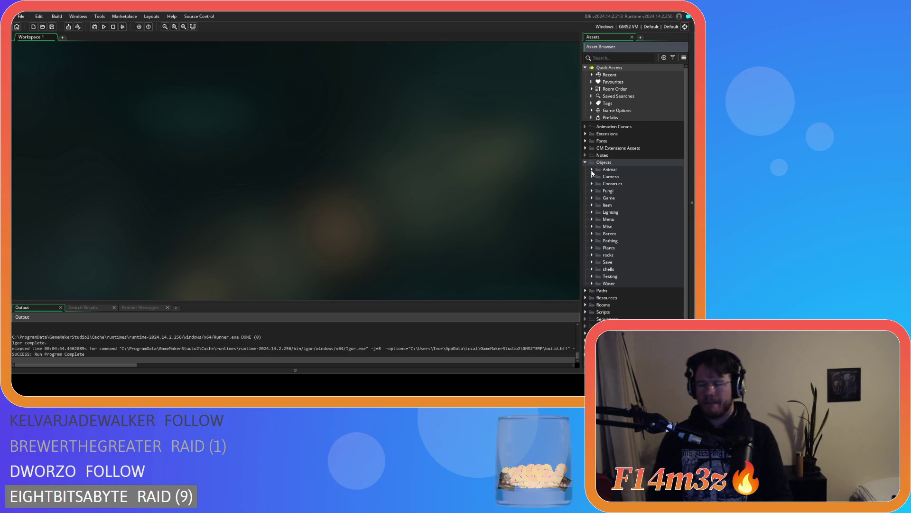
pyautogui.click(585, 162)
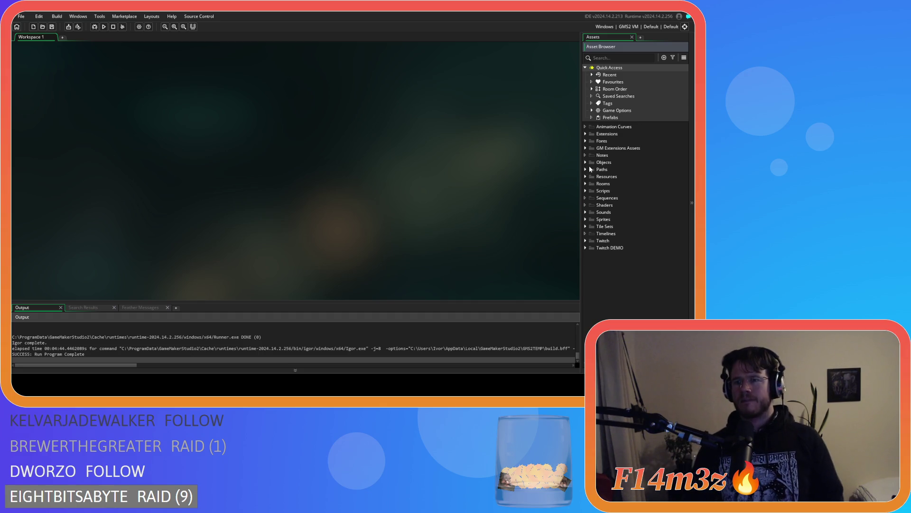
# - Expand Scripts > Death and open sc_deathDeer
pyautogui.click(584, 191)
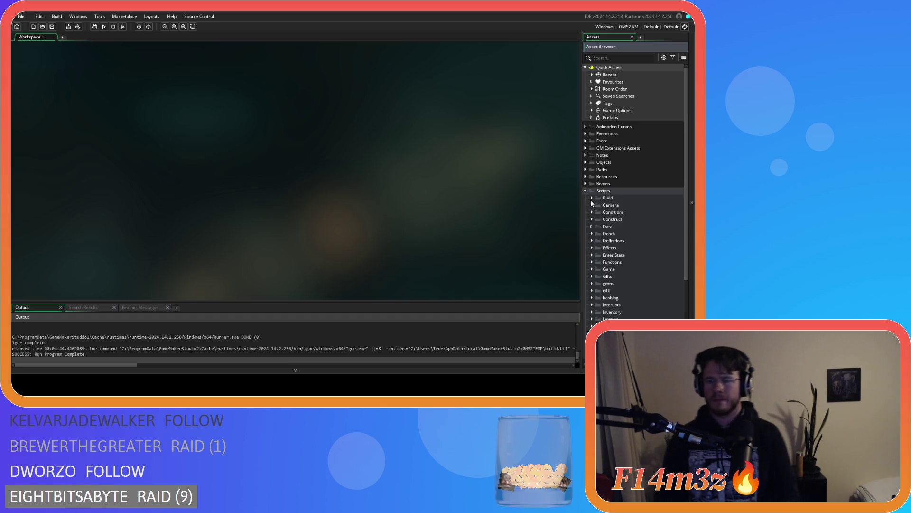
pyautogui.click(590, 236)
pyautogui.scroll(-2, 591, 236)
pyautogui.doubleClick(638, 233)
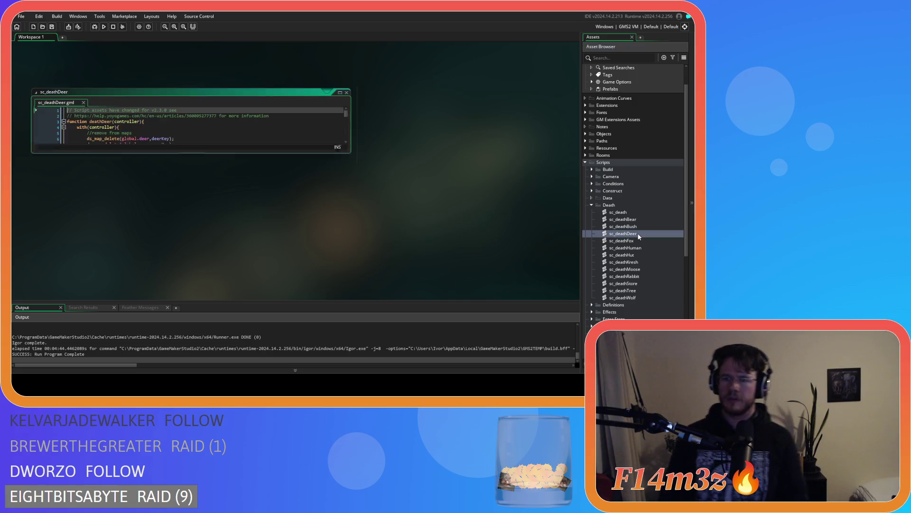
# - Check the hunter harvest code at line 154, save the project, and build with F5
pyautogui.moveTo(347, 109)
pyautogui.mouseDown()
pyautogui.moveTo(351, 166)
pyautogui.moveTo(336, 208)
pyautogui.mouseUp()
pyautogui.scroll(-10, 336, 211)
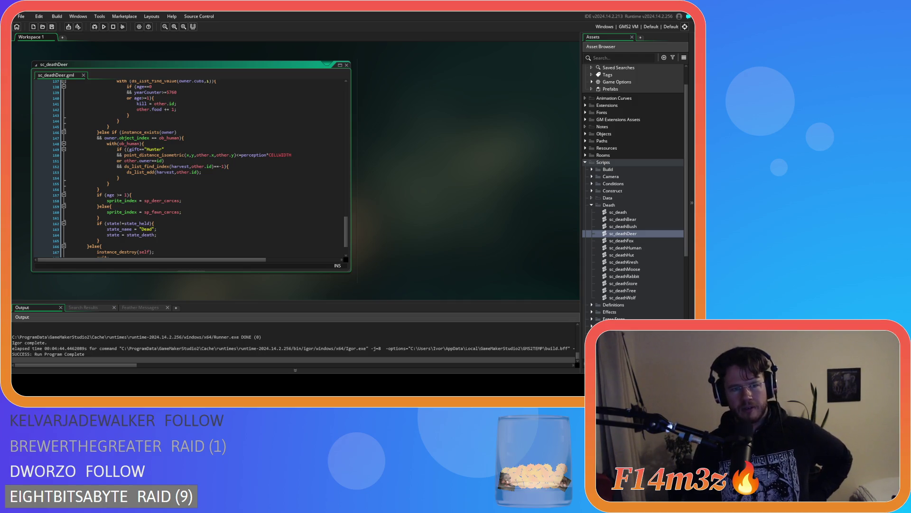
pyautogui.click(120, 178)
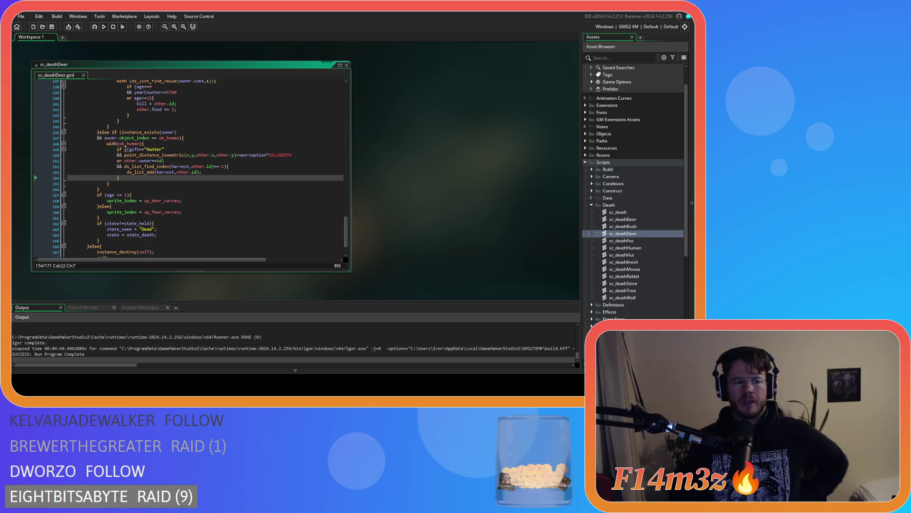
pyautogui.click(50, 28)
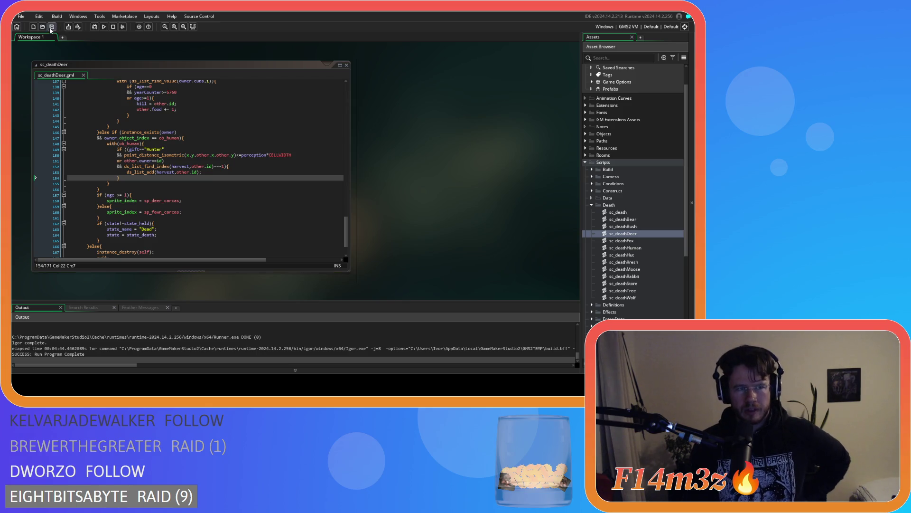
pyautogui.press('F5')
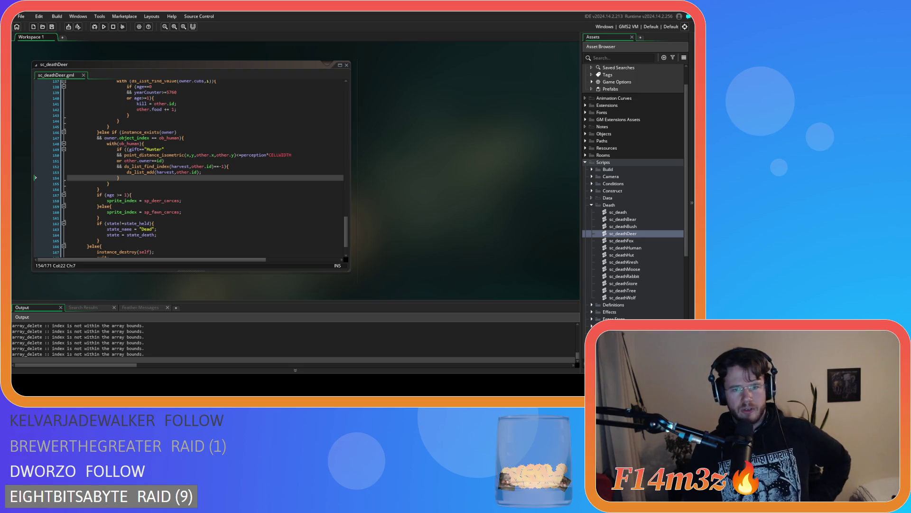
# - Switch to the running game and answer Y to the quit prompt
pyautogui.hotkey('alt', 'Tab')
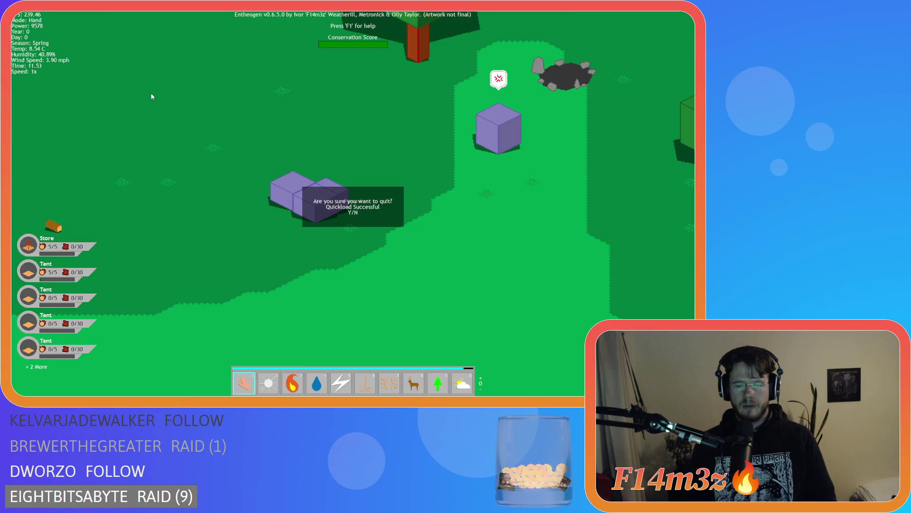
pyautogui.press('y')
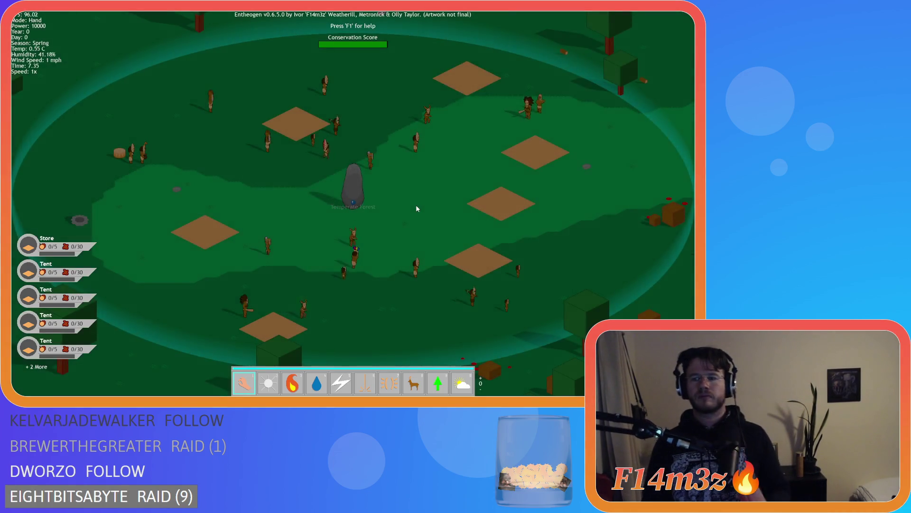
# - Carry the brown crate near the villagers, then pan toward the standing stone
pyautogui.press('s')
pyautogui.press('d')
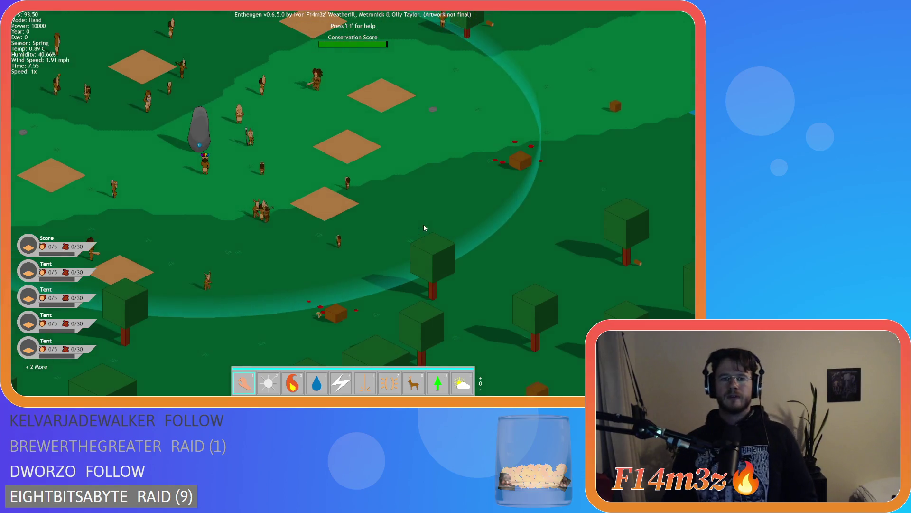
pyautogui.moveTo(514, 165); pyautogui.dragTo(462, 192)
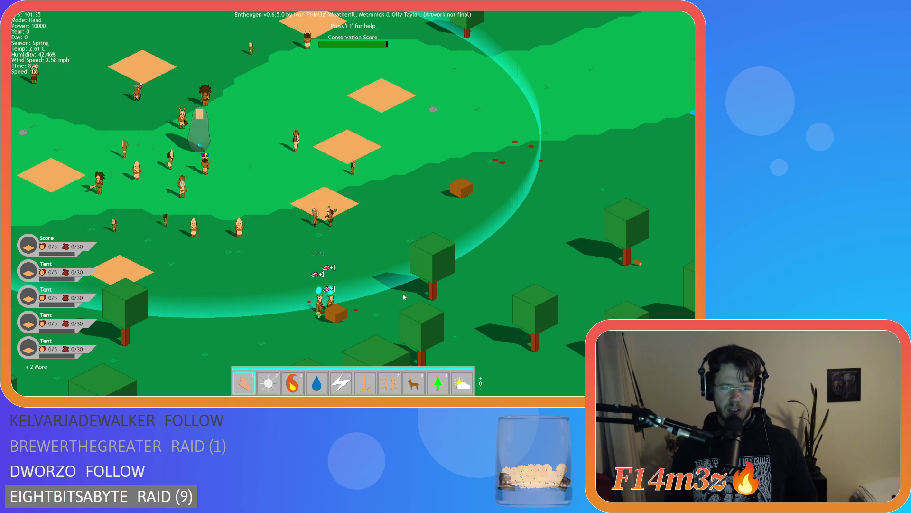
pyautogui.press('s')
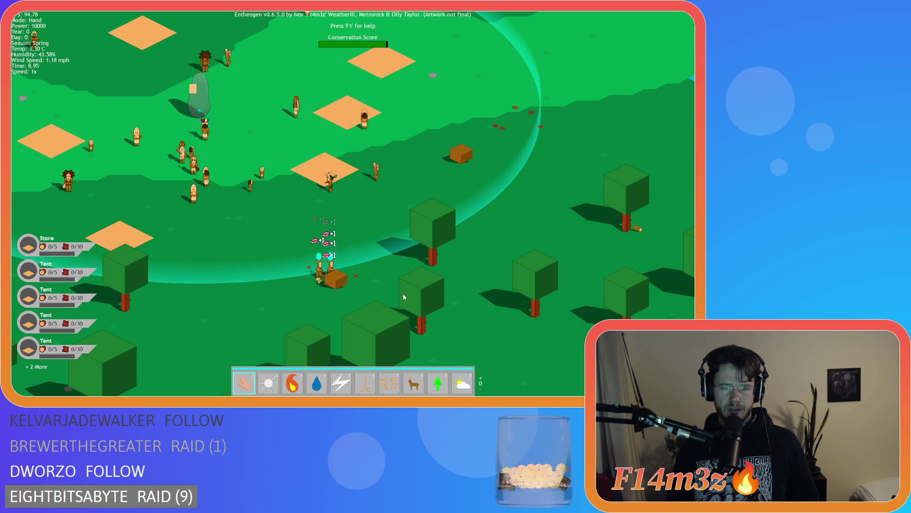
pyautogui.press('a')
pyautogui.press('s')
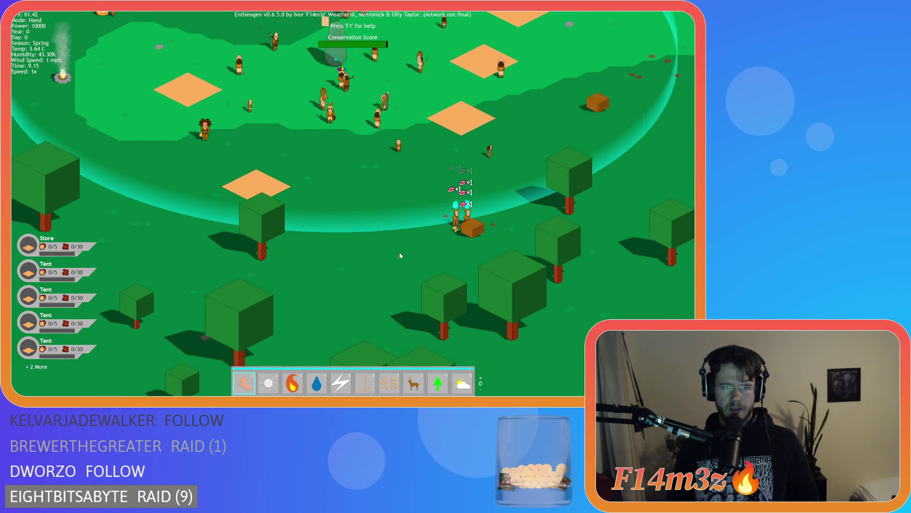
pyautogui.press('w')
pyautogui.press('d')
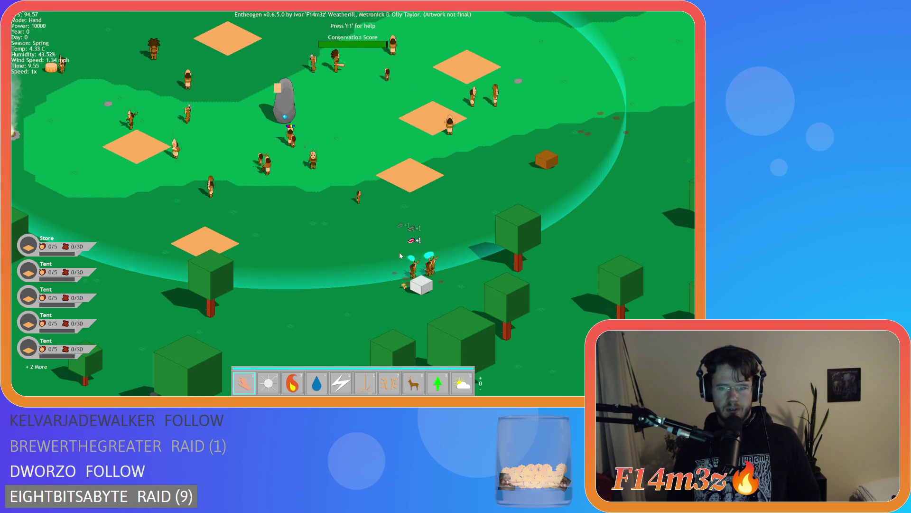
pyautogui.press('d')
pyautogui.press('w')
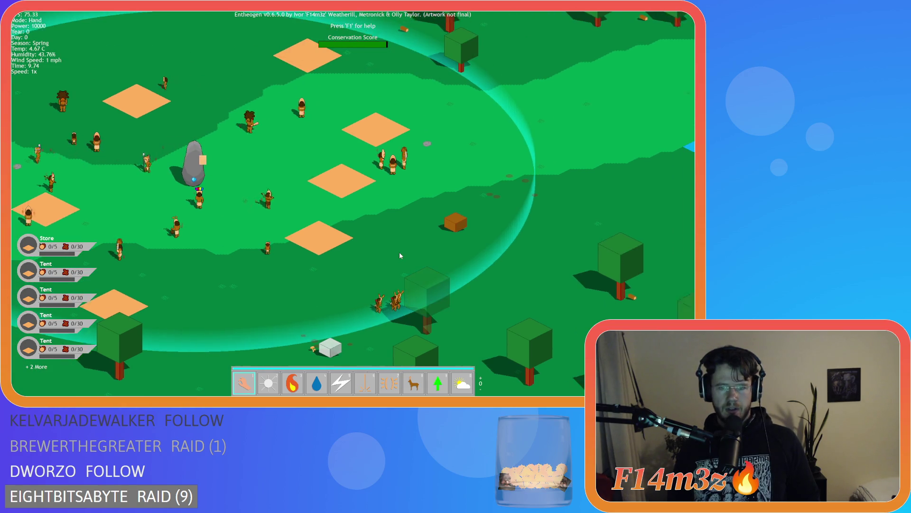
pyautogui.press('d')
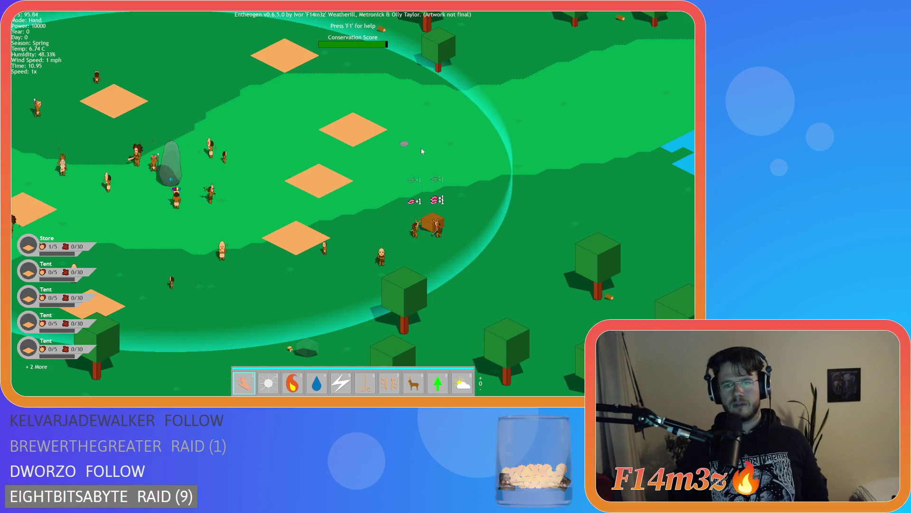
pyautogui.press('a')
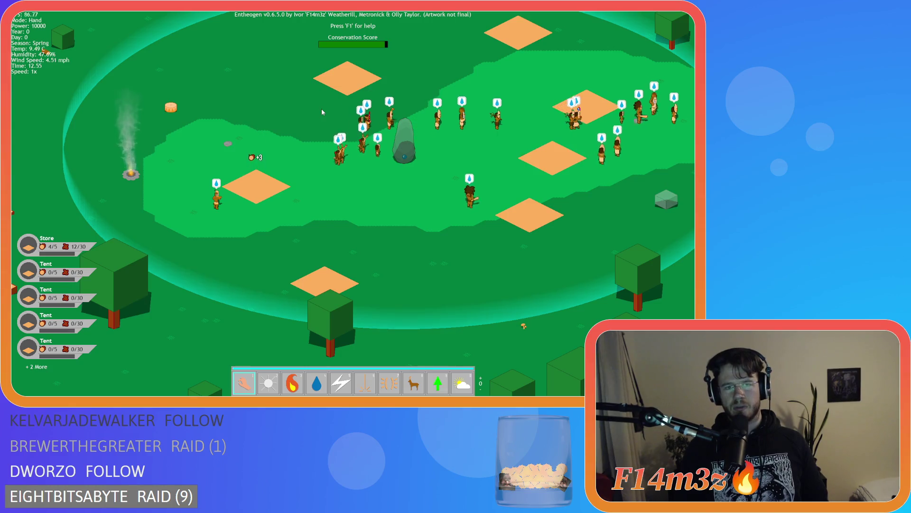
pyautogui.press('w')
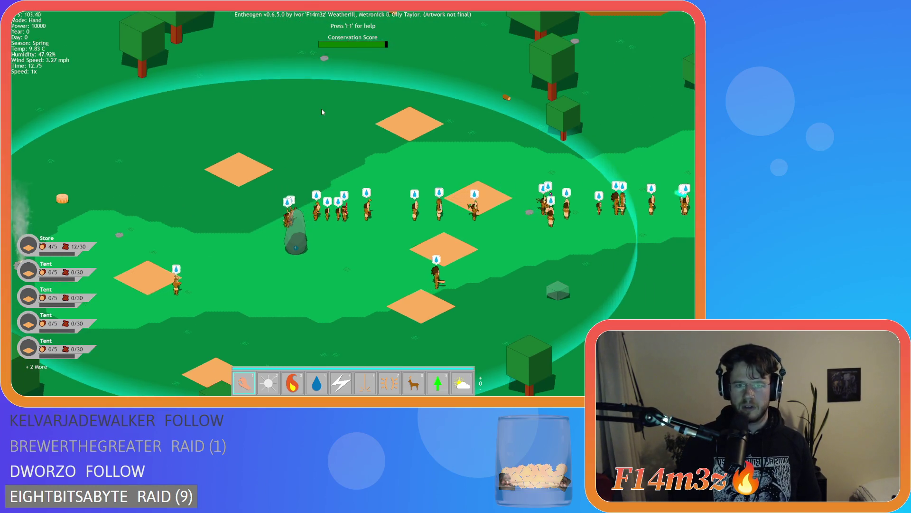
pyautogui.press('d')
pyautogui.press('s')
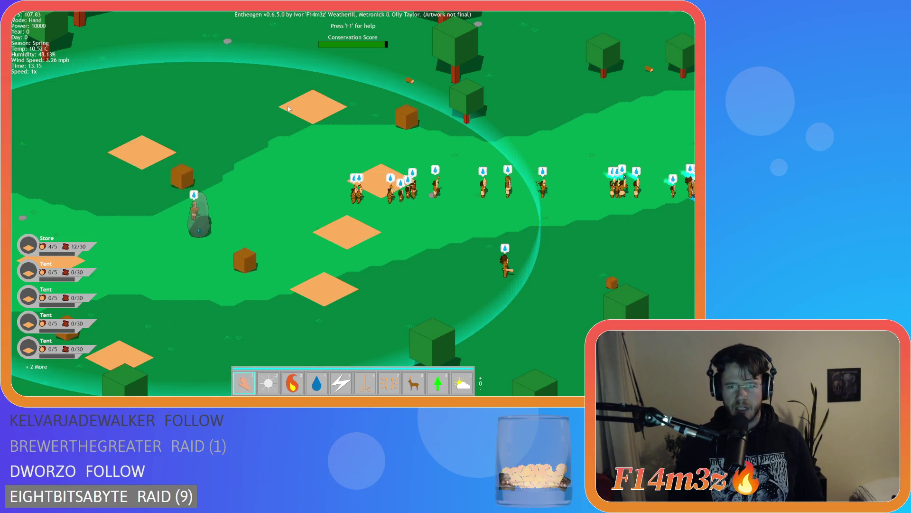
pyautogui.press('d')
pyautogui.press('s')
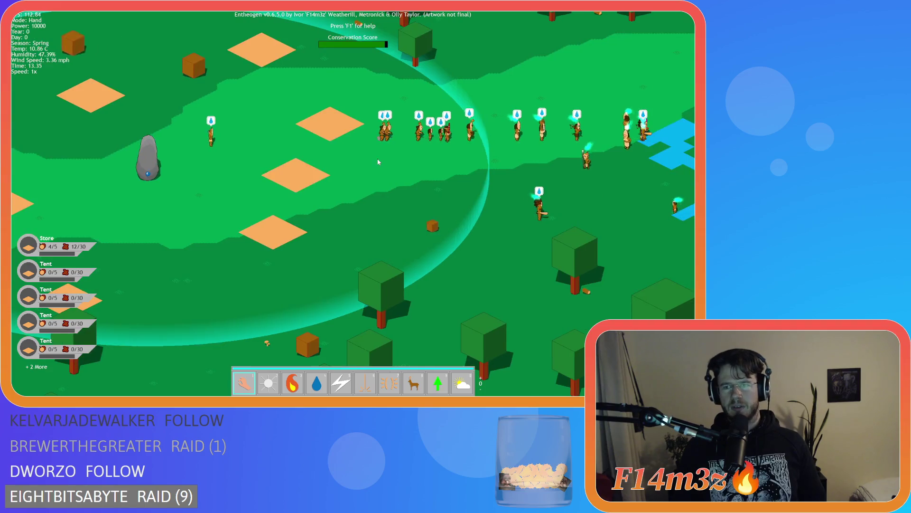
pyautogui.press('d')
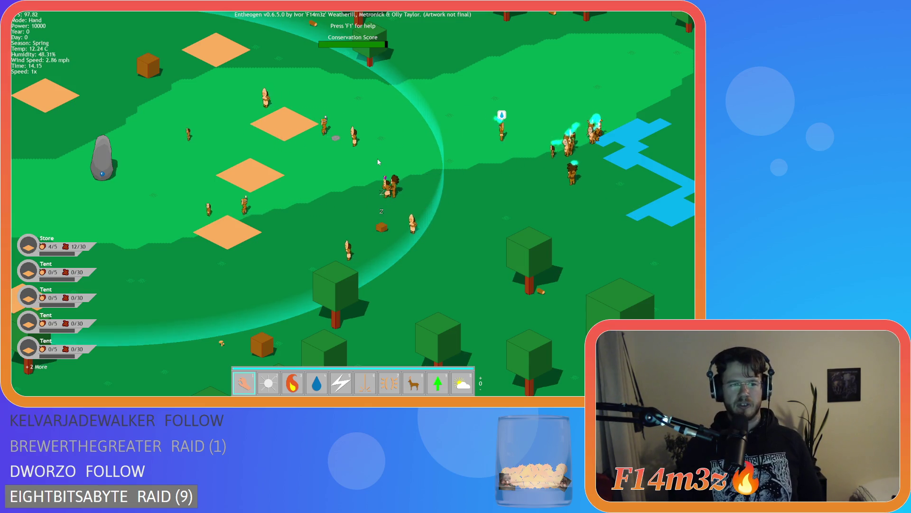
pyautogui.press('a')
pyautogui.press('a')
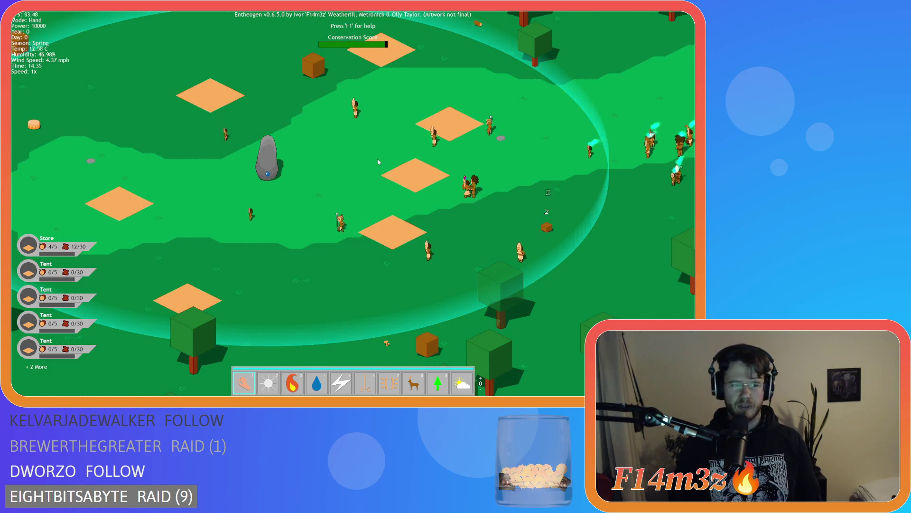
pyautogui.press('a')
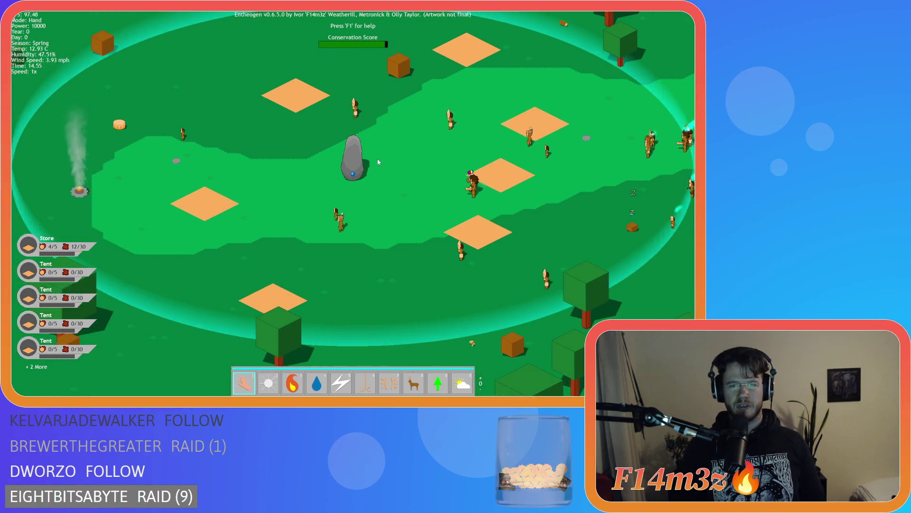
pyautogui.press('d')
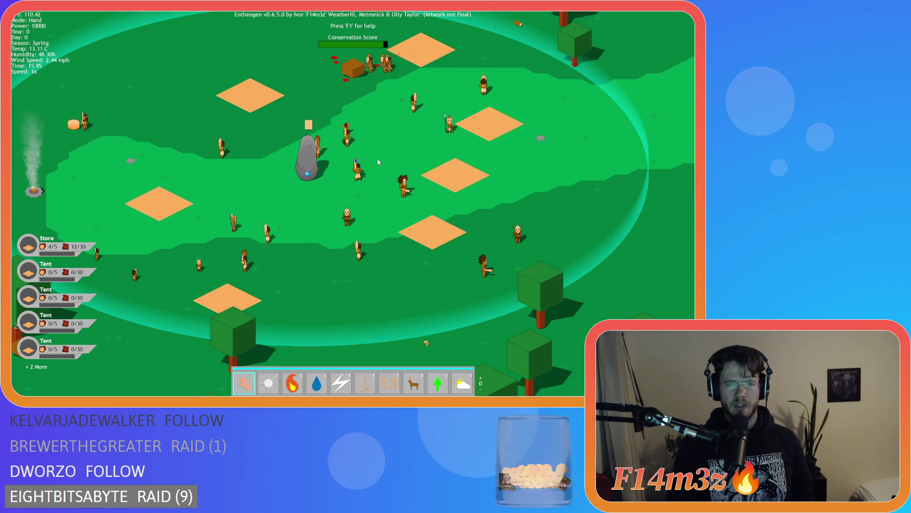
pyautogui.press('w')
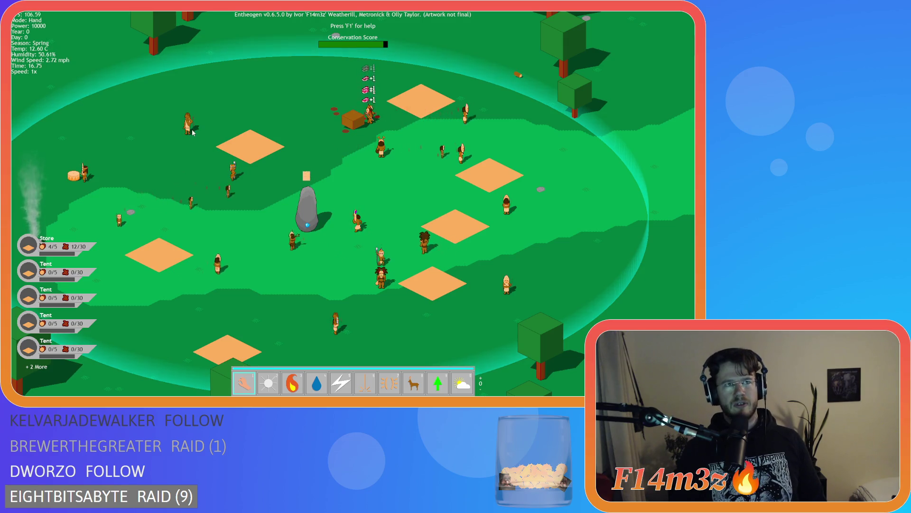
# - Pan around the camp's west side, tents and east side as the Store count climbs
pyautogui.press('s')
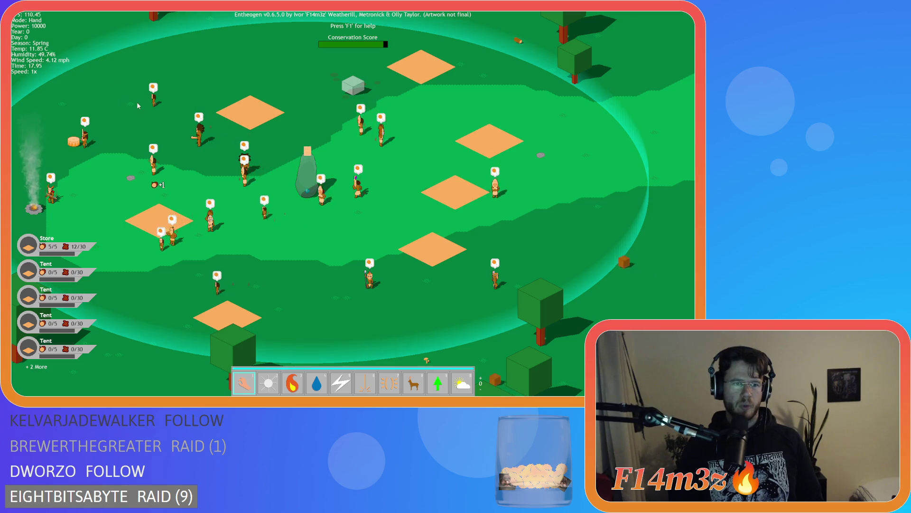
pyautogui.press('a')
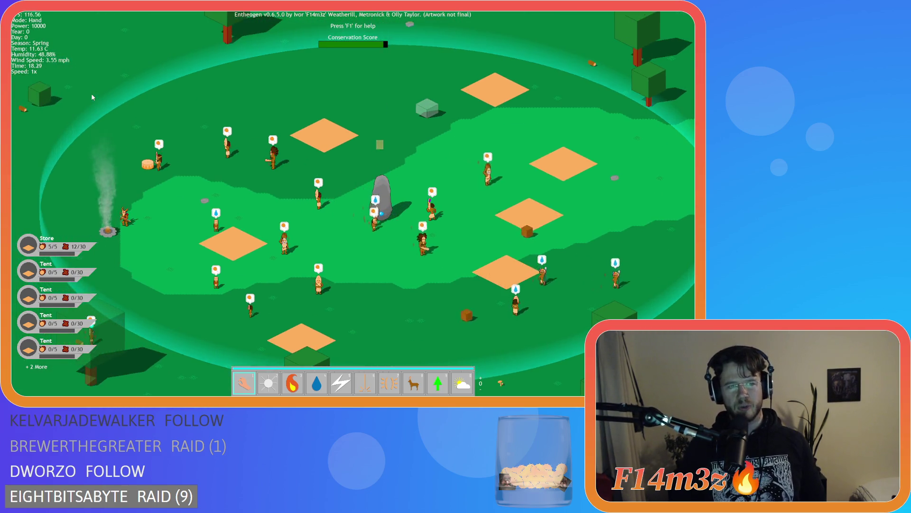
pyautogui.press('d')
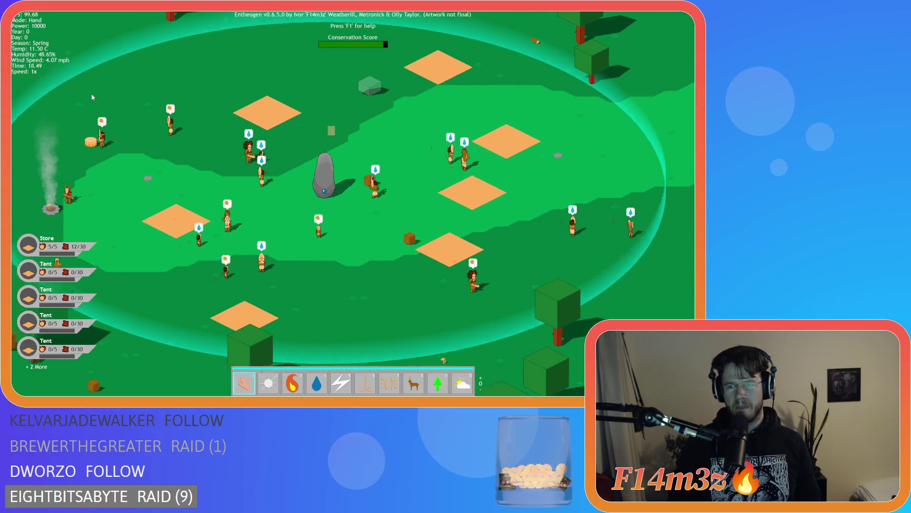
pyautogui.press('a')
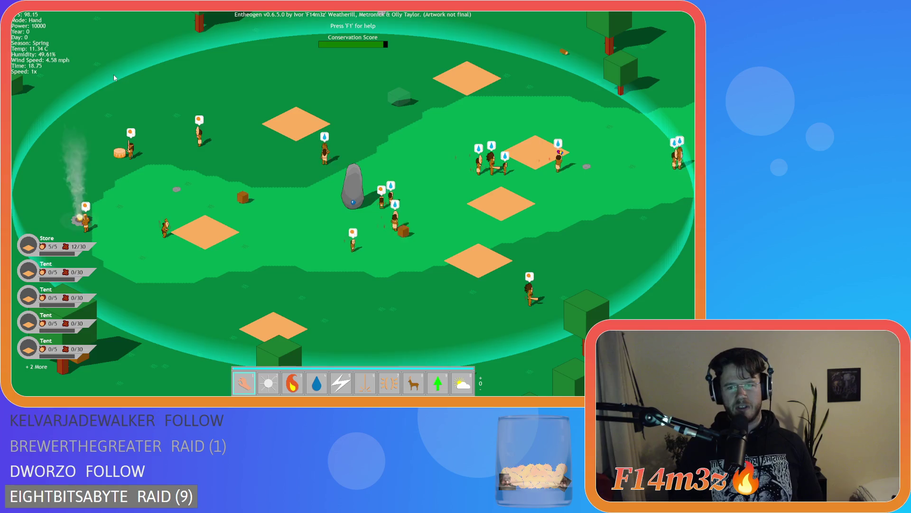
pyautogui.press('s')
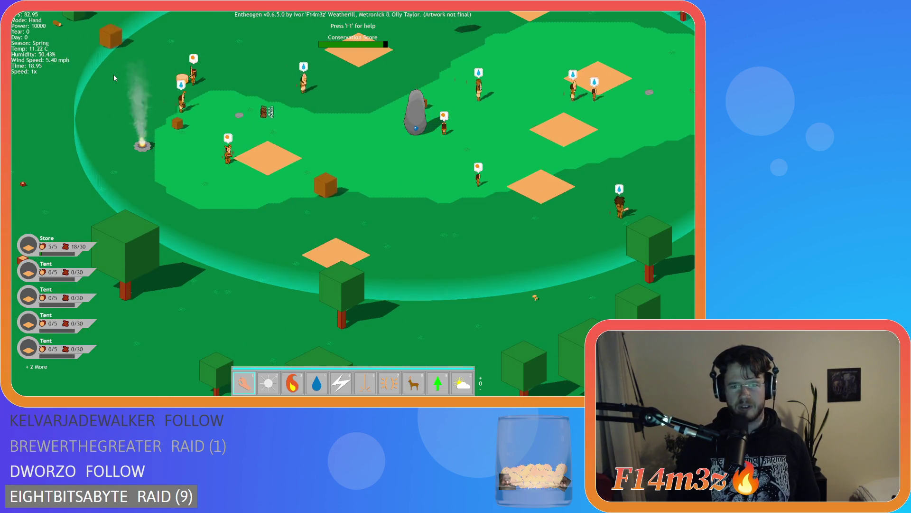
pyautogui.press('d')
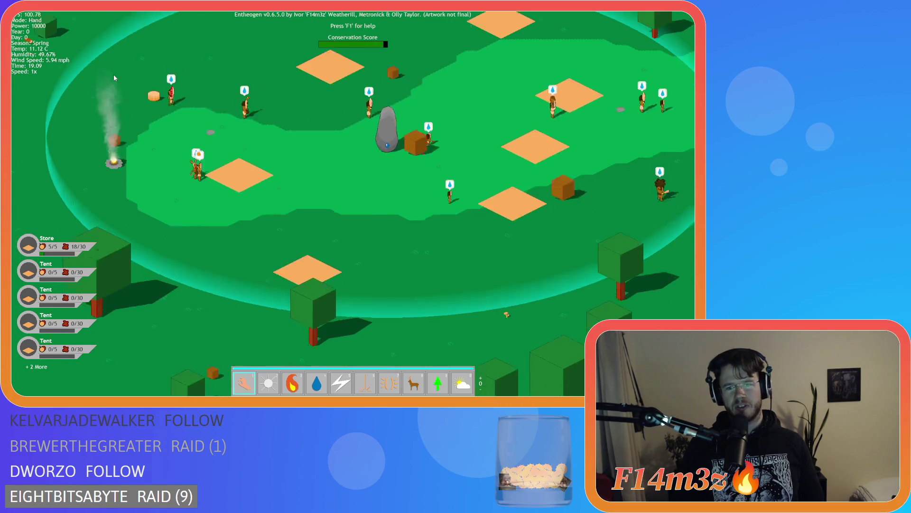
pyautogui.press('d')
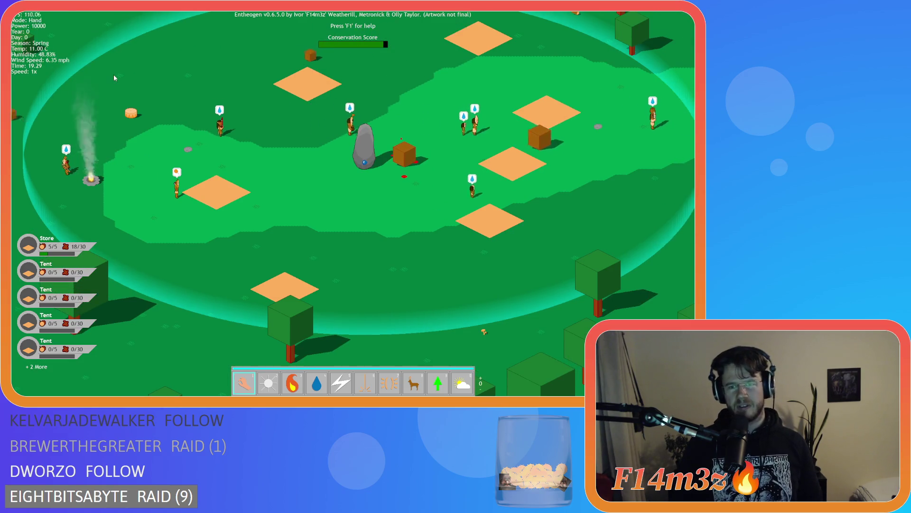
pyautogui.press('a')
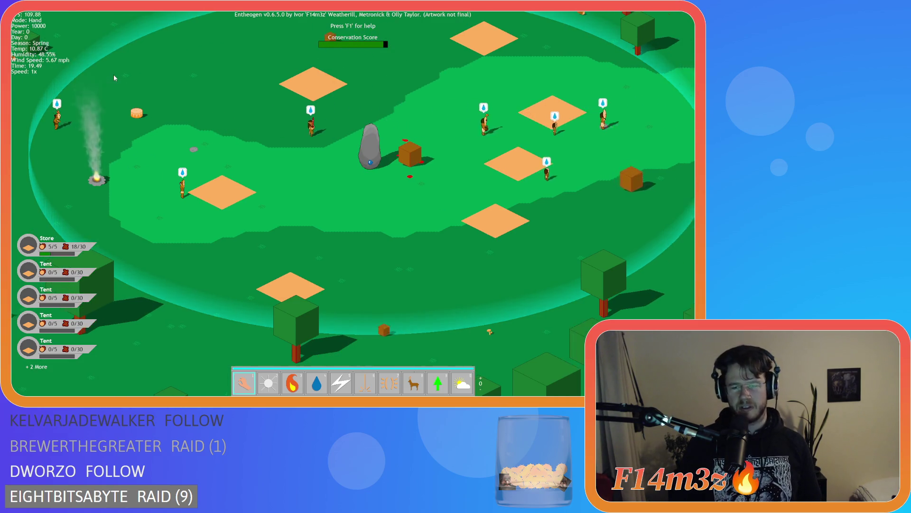
pyautogui.press('d')
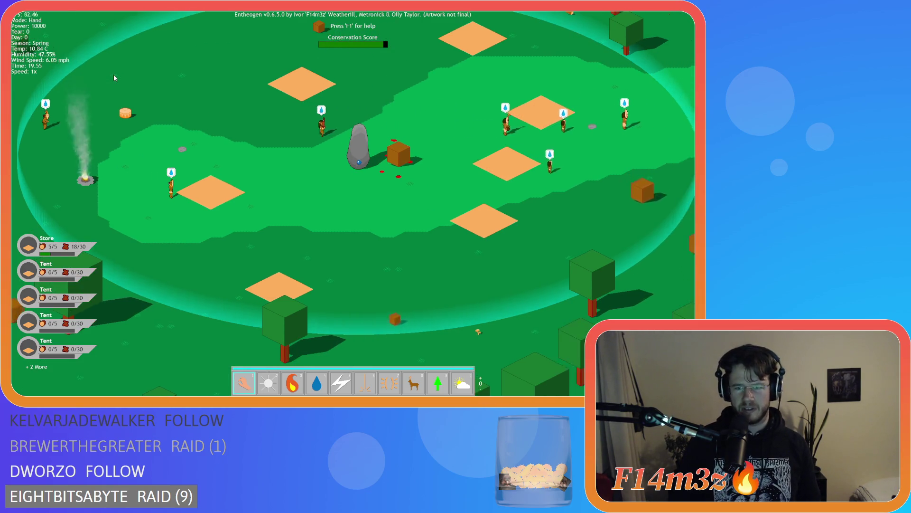
pyautogui.press('w')
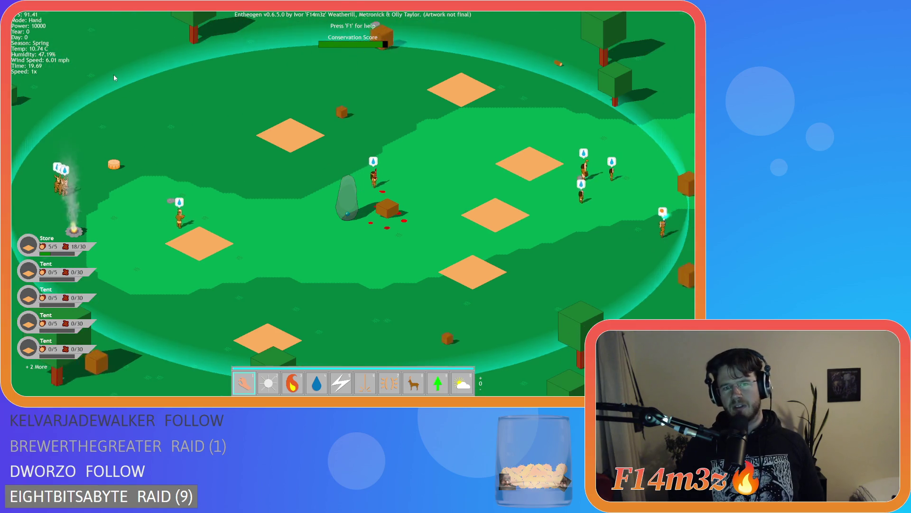
pyautogui.press('s')
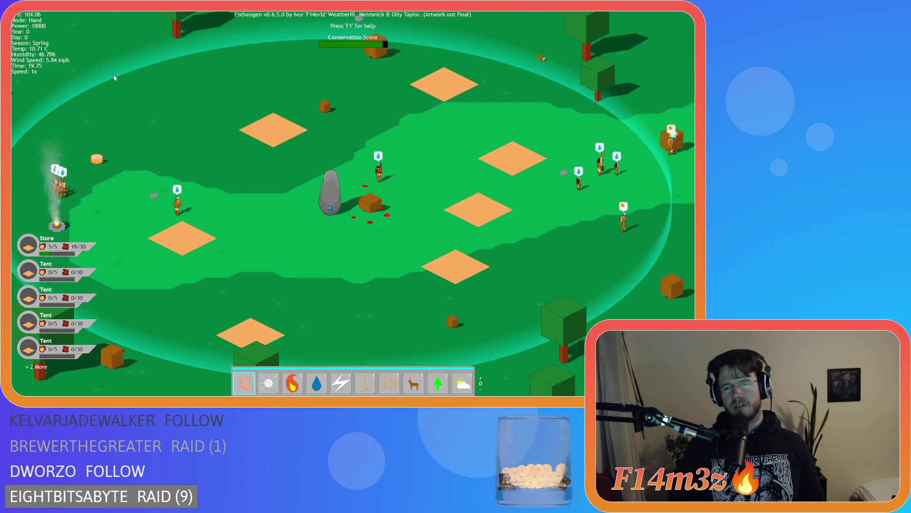
pyautogui.press('a')
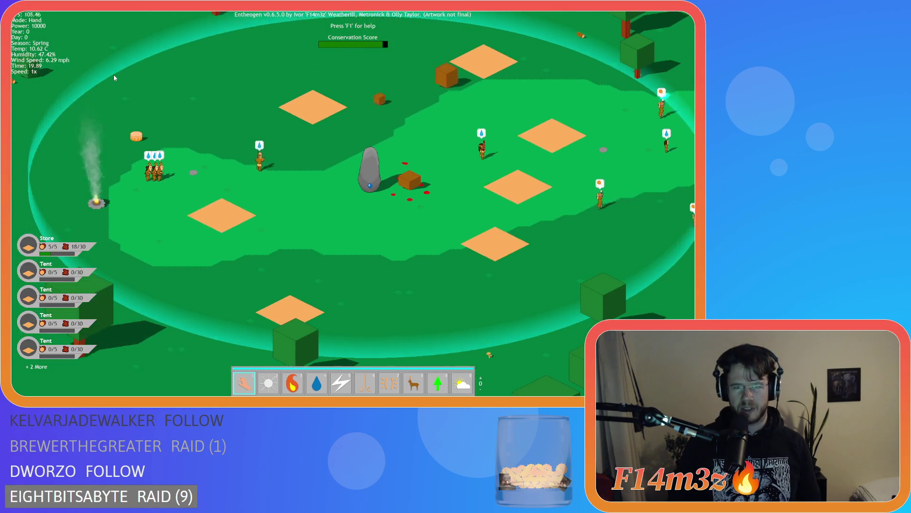
pyautogui.press('d')
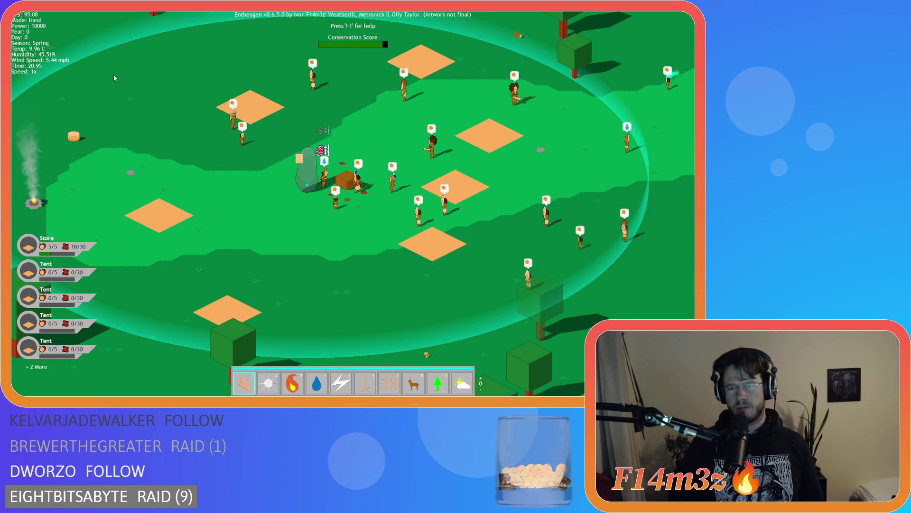
# - Pan over the gathering villagers and menhir crowd as the Store reaches 24/30 wood
pyautogui.press('w')
pyautogui.press('s')
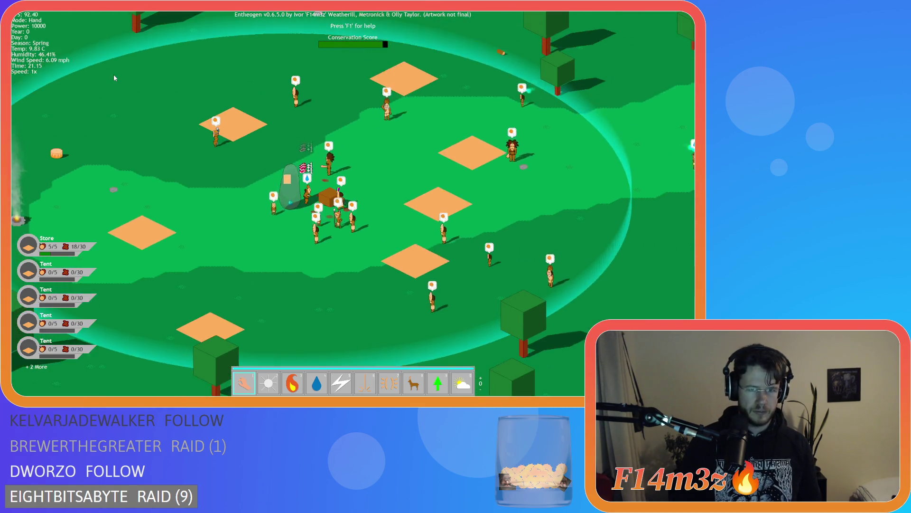
pyautogui.press('s')
pyautogui.press('d')
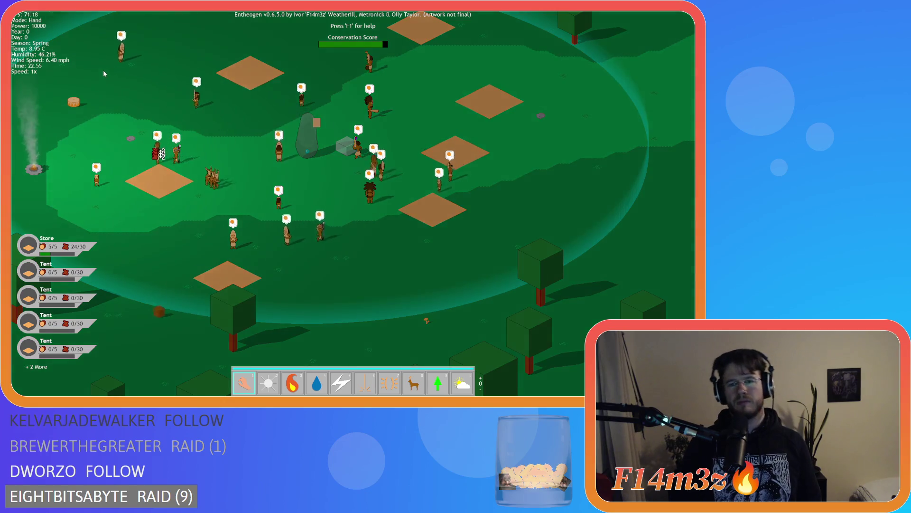
# - Pan across the camp's west side and back, then zoom out to show forest and river
pyautogui.press('a')
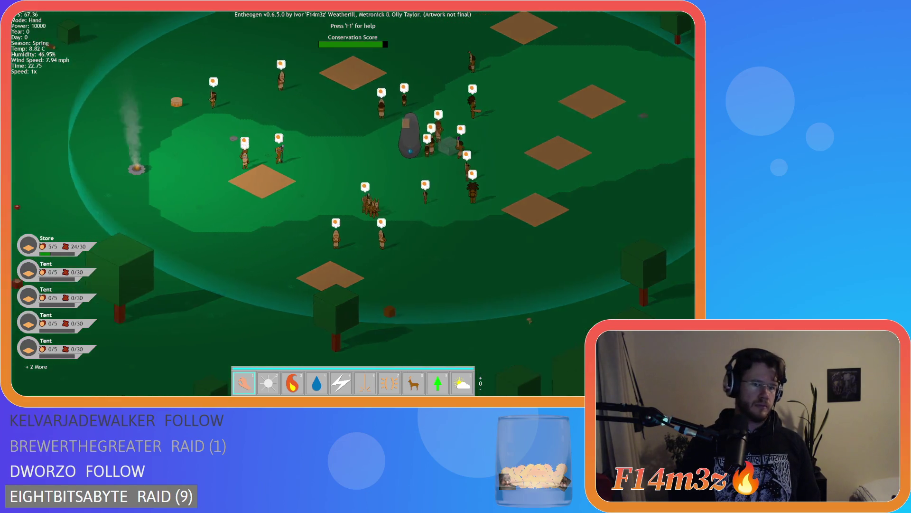
pyautogui.press('d')
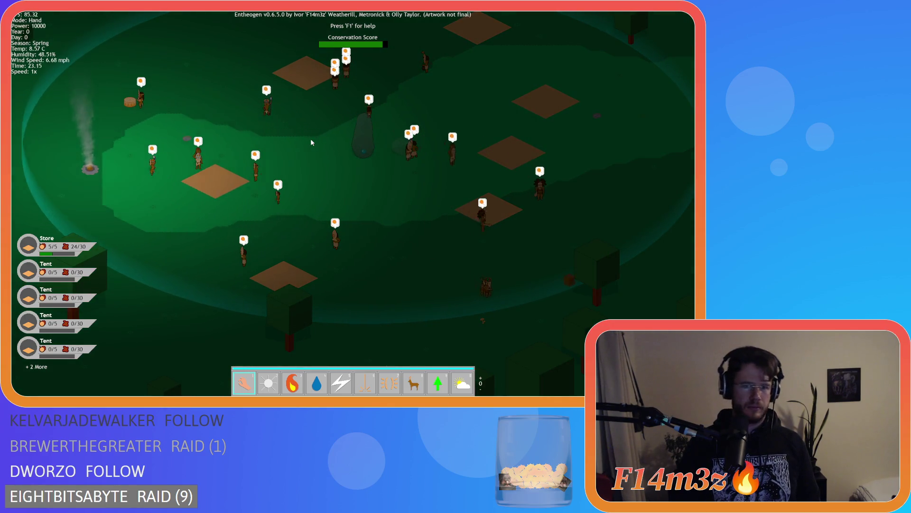
pyautogui.scroll(-5, 302, 140)
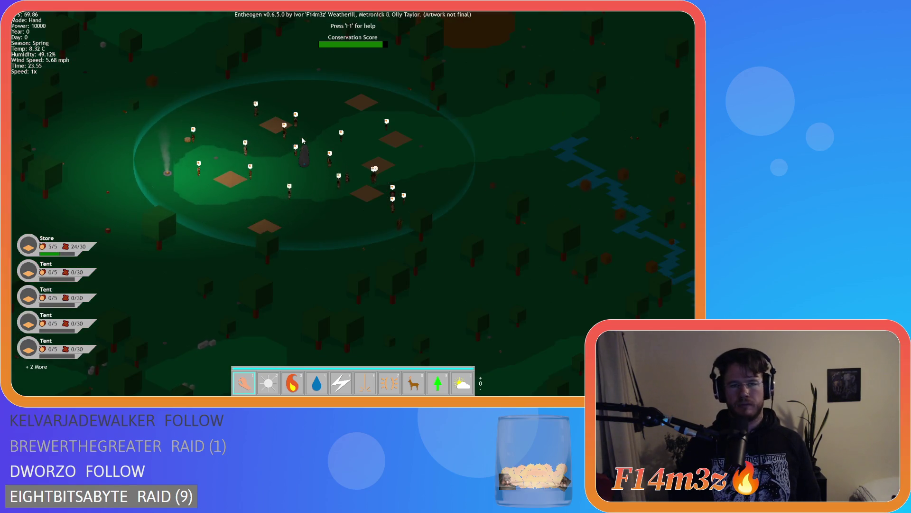
# - Show name and status labels over villagers and tents, then zoom back out
pyautogui.press('alt')
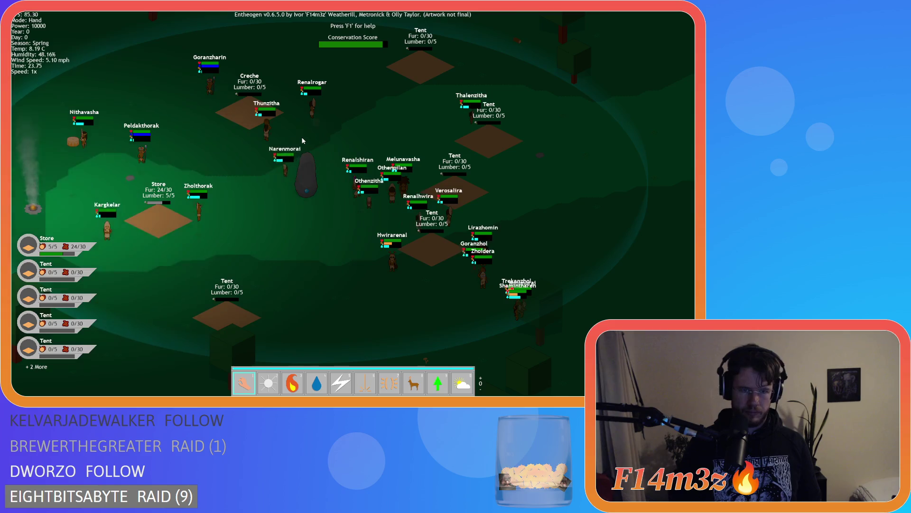
pyautogui.scroll(5, 302, 141)
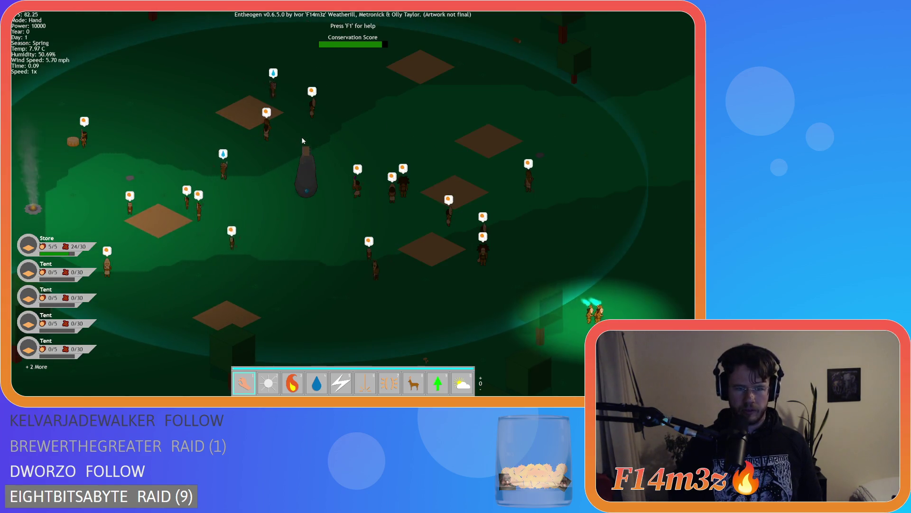
pyautogui.scroll(-5, 302, 140)
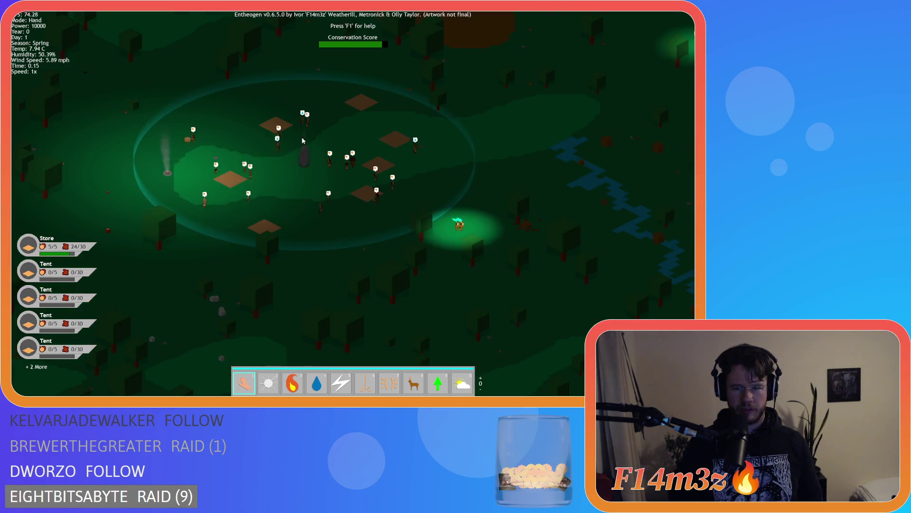
pyautogui.scroll(-2, 302, 140)
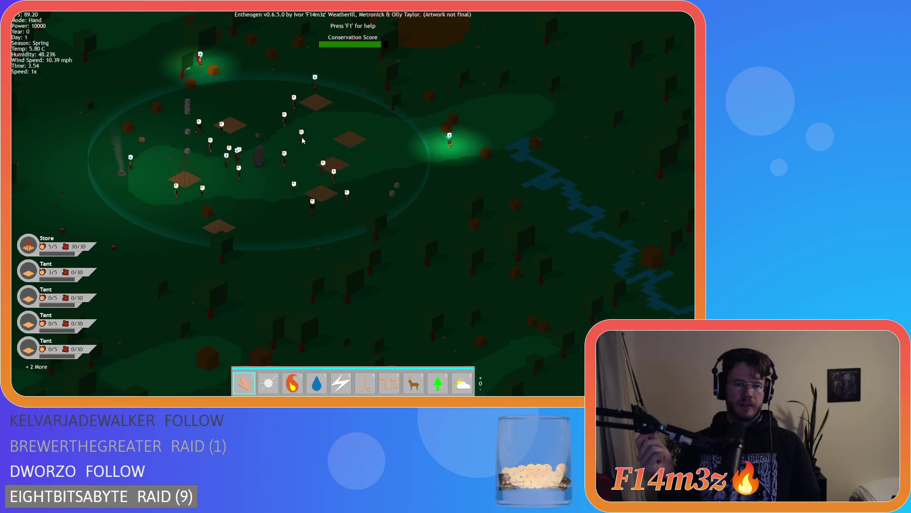
# - Pan north to the forest, down and east to the river, then back west to centre the camp
pyautogui.press('w')
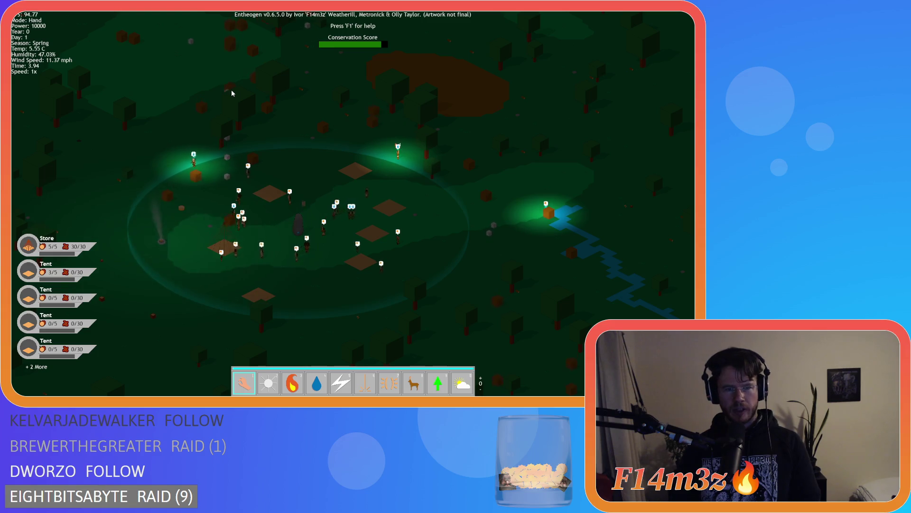
pyautogui.press('s')
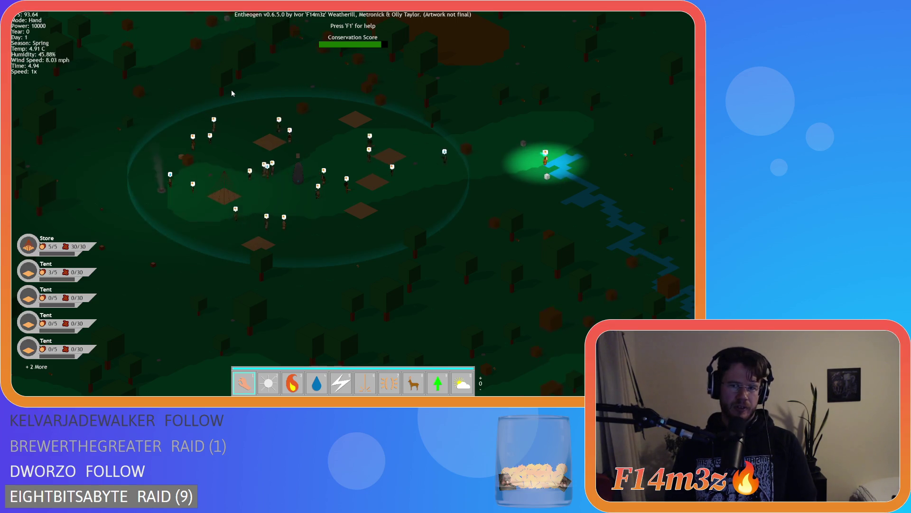
pyautogui.press('d')
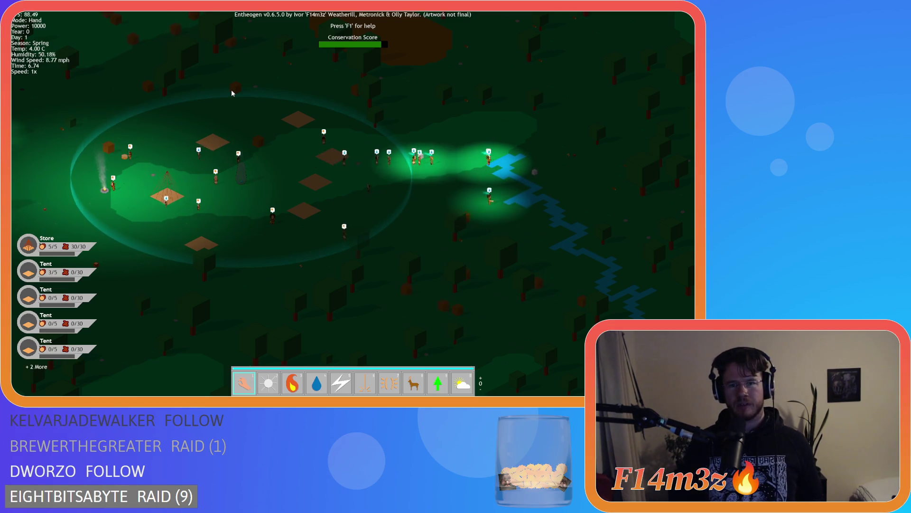
pyautogui.press('a')
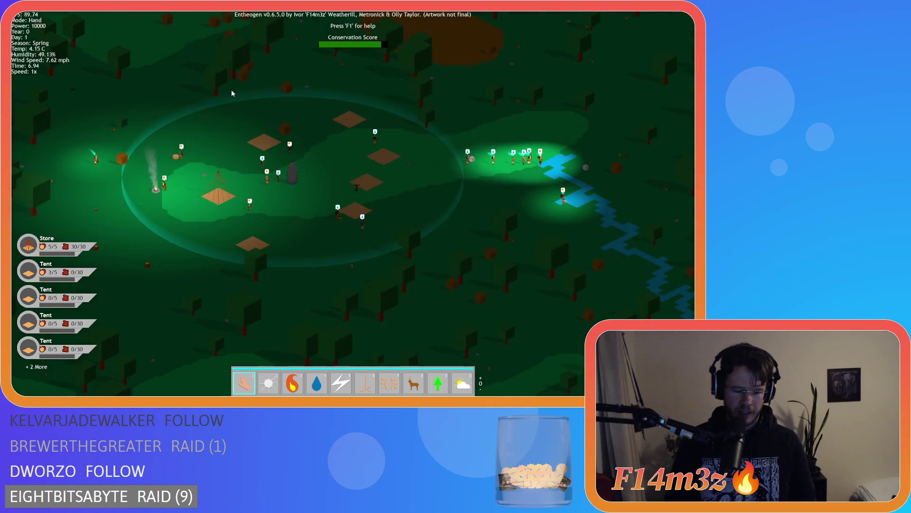
pyautogui.press('a')
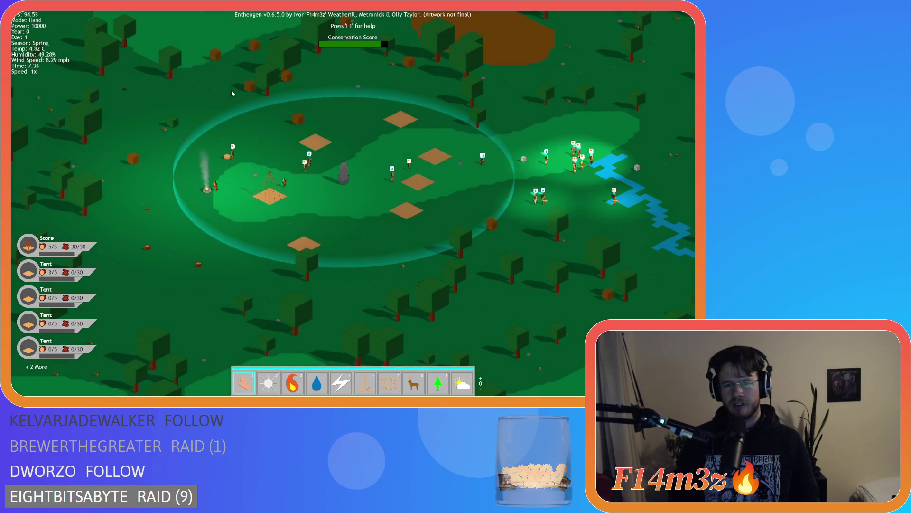
pyautogui.press('a')
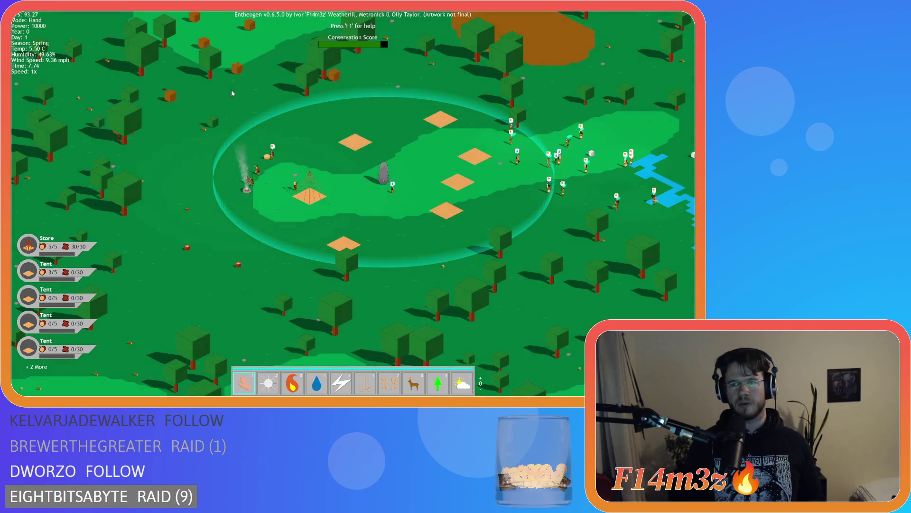
# - Open the Camp and Tribe windows, rearrange them, then close both
pyautogui.press('c')
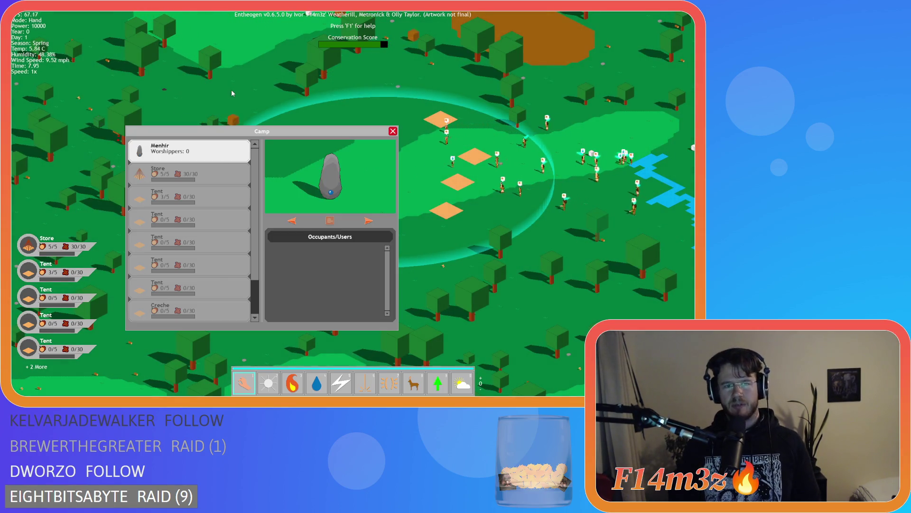
pyautogui.press('c')
pyautogui.press('c')
pyautogui.press('t')
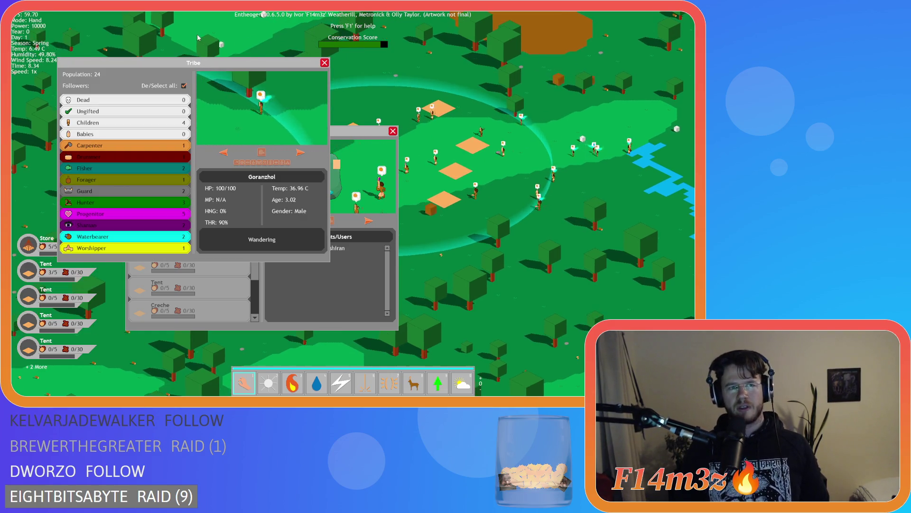
pyautogui.moveTo(166, 63)
pyautogui.mouseDown()
pyautogui.moveTo(143, 27)
pyautogui.moveTo(127, 28)
pyautogui.mouseUp()
pyautogui.moveTo(321, 136); pyautogui.dragTo(316, 135)
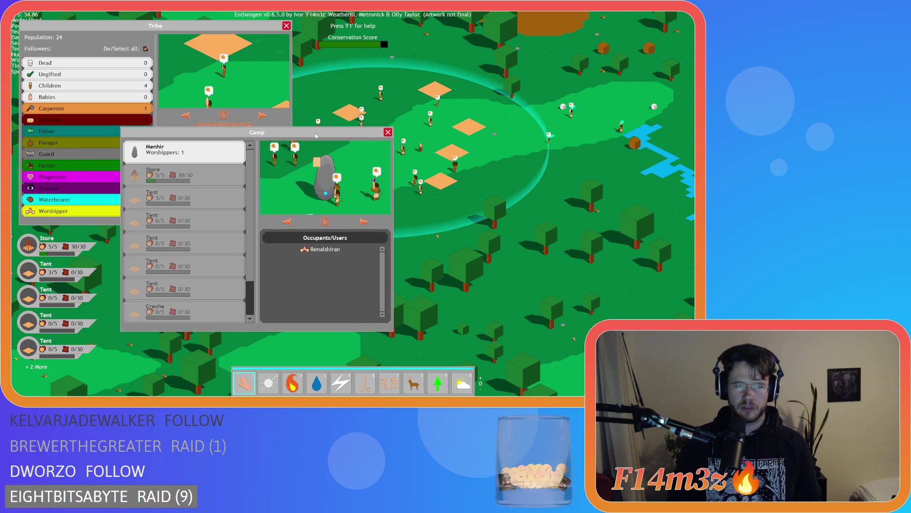
pyautogui.click(388, 132)
pyautogui.click(287, 26)
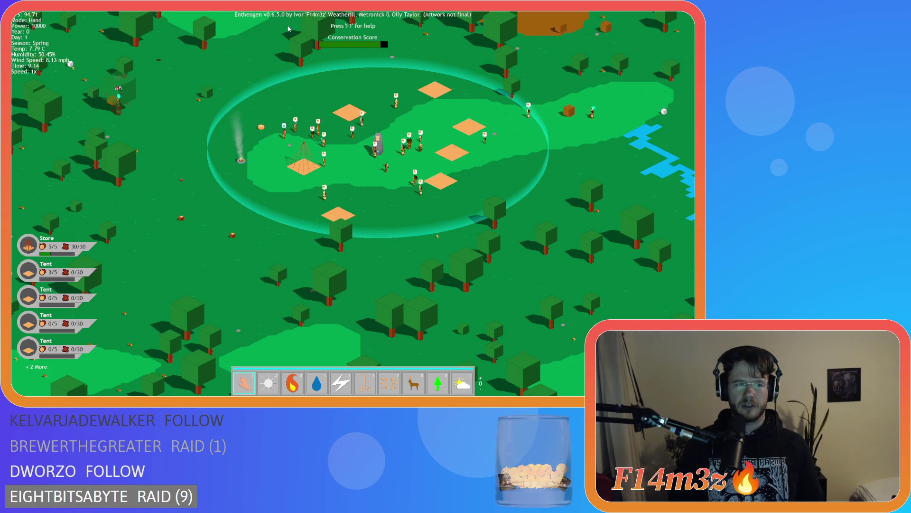
# - Reopen Tribe and Camp, open Miracles and move it up-right off the building list
pyautogui.press('t')
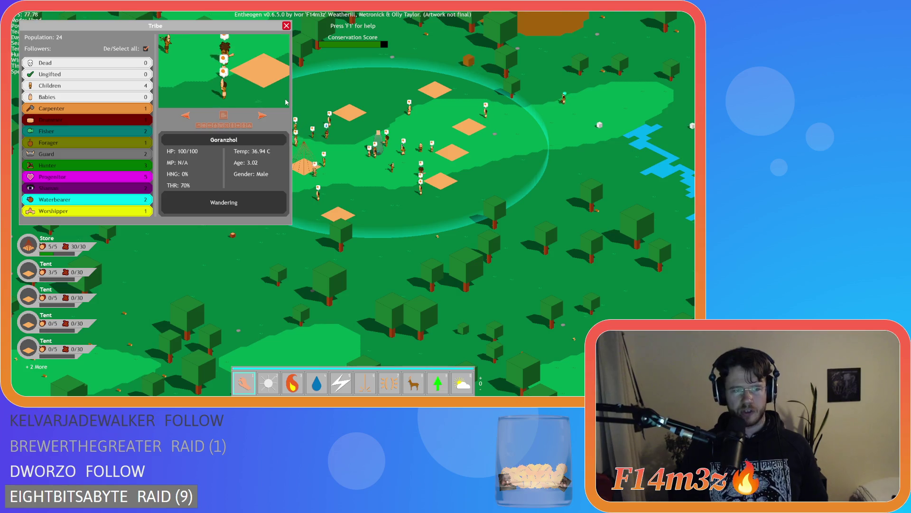
pyautogui.press('c')
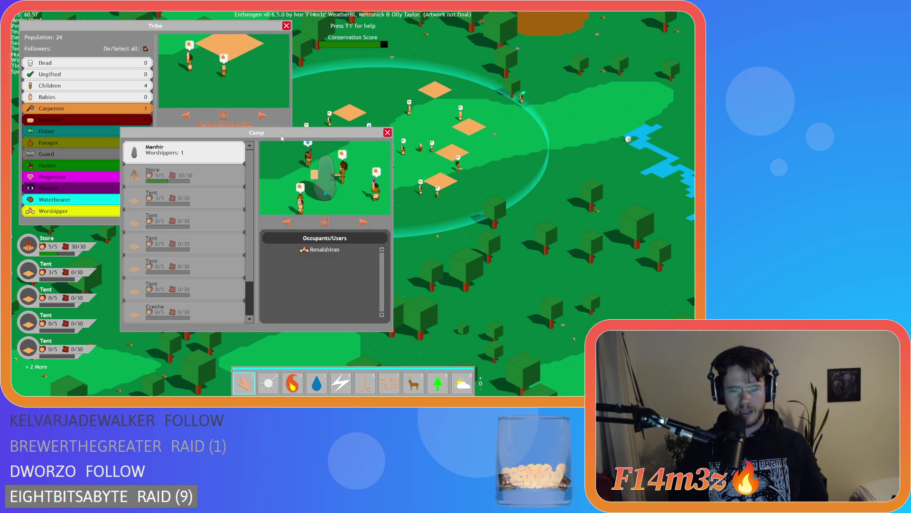
pyautogui.press('m')
pyautogui.moveTo(247, 108)
pyautogui.mouseDown()
pyautogui.moveTo(302, 93)
pyautogui.moveTo(376, 51)
pyautogui.moveTo(369, 49)
pyautogui.mouseUp()
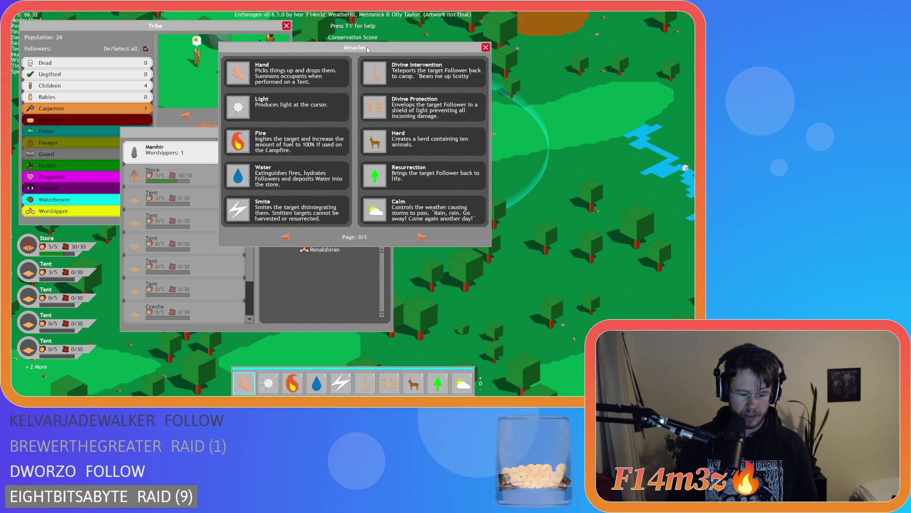
# - Open the Build and Inventory windows and move them to the right side of the screen
pyautogui.press('b')
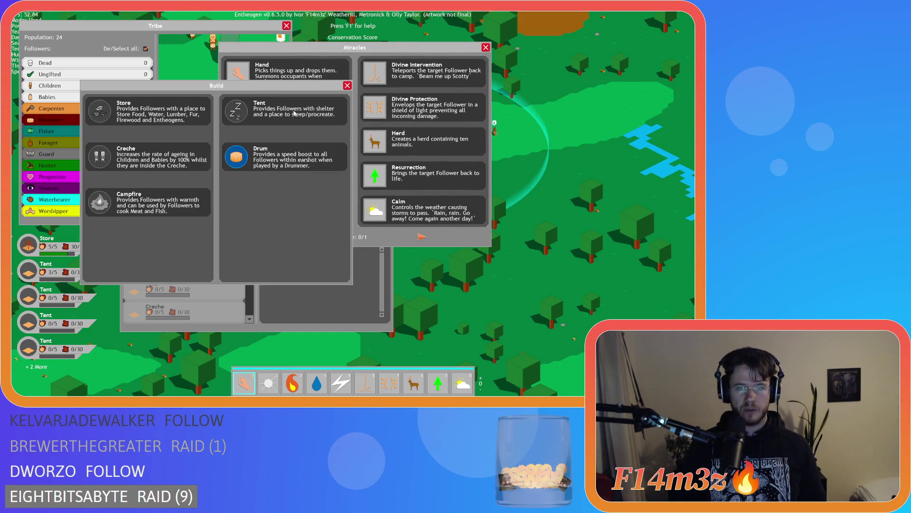
pyautogui.moveTo(269, 87)
pyautogui.mouseDown()
pyautogui.moveTo(460, 168)
pyautogui.moveTo(529, 158)
pyautogui.moveTo(514, 149)
pyautogui.mouseUp()
pyautogui.press('i')
pyautogui.moveTo(563, 67); pyautogui.dragTo(582, 34)
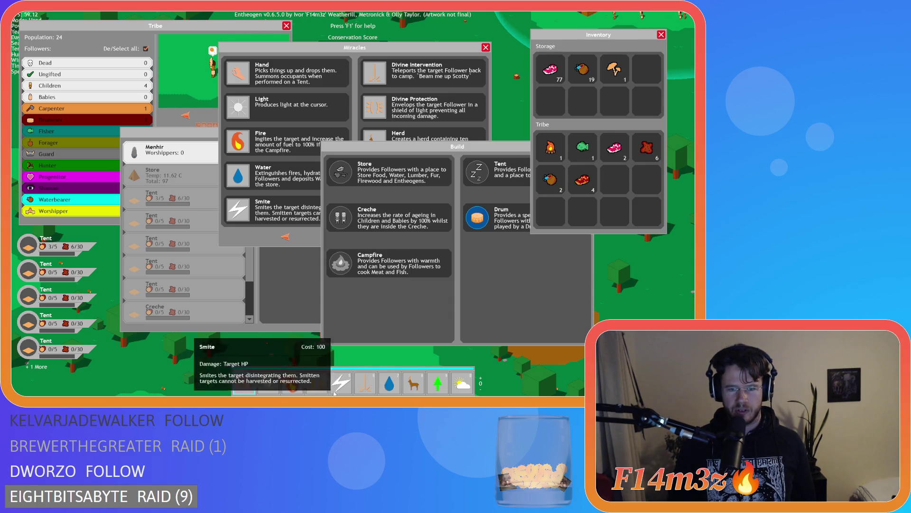
# - Swap the Water and Divine Protection miracle slots, jump to the last and first tents, then close Miracles
pyautogui.moveTo(390, 383); pyautogui.dragTo(317, 383)
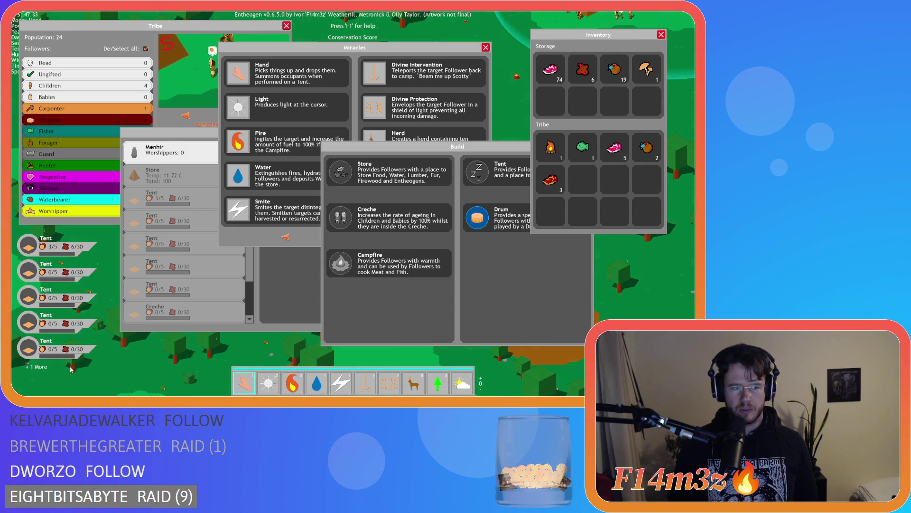
pyautogui.click(34, 350)
pyautogui.click(34, 252)
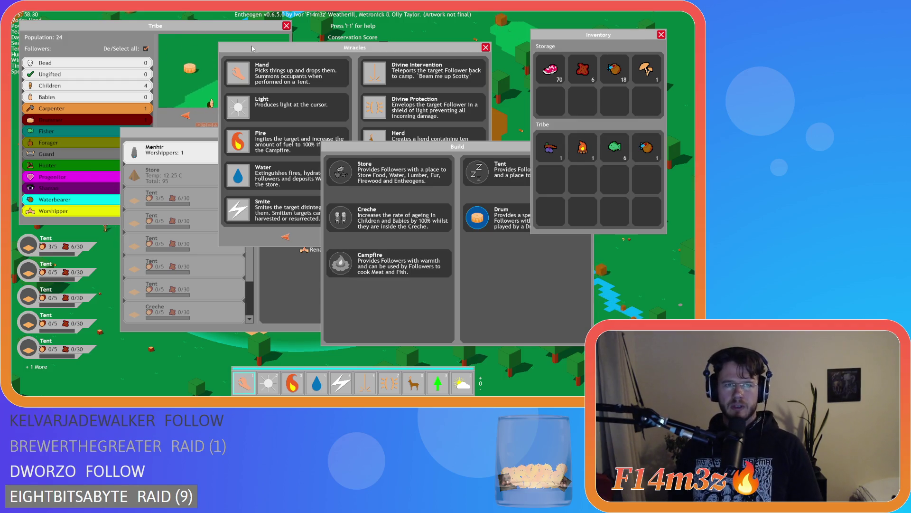
pyautogui.click(485, 47)
pyautogui.click(482, 147)
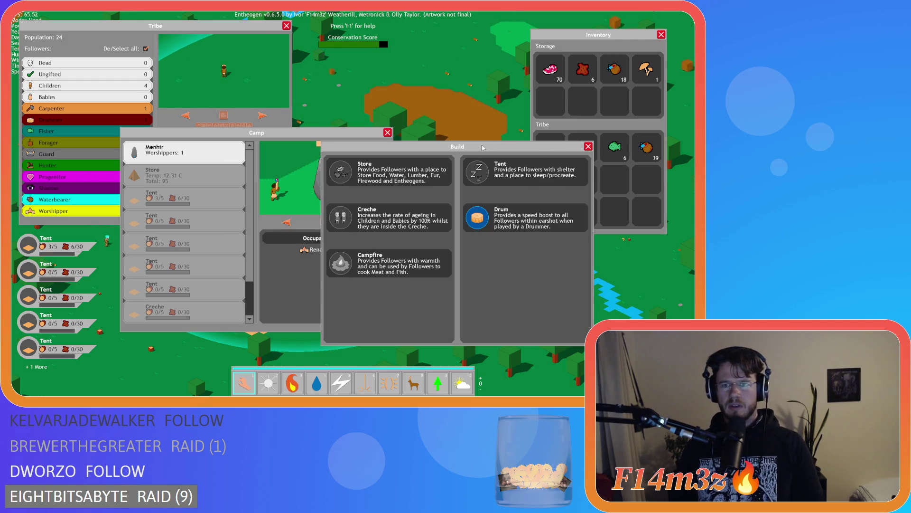
# - Close the Build, Camp and Tribe windows, leaving only the Inventory over the map
pyautogui.click(588, 147)
pyautogui.click(387, 133)
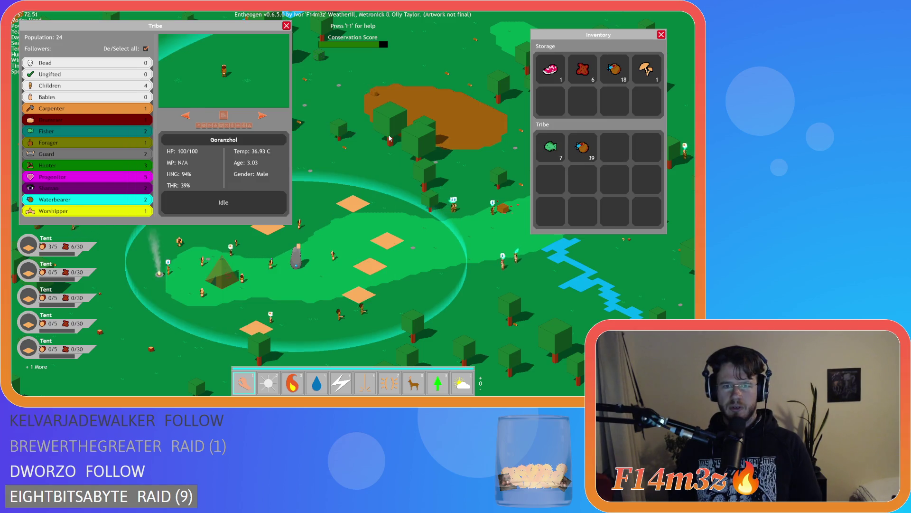
pyautogui.press('a')
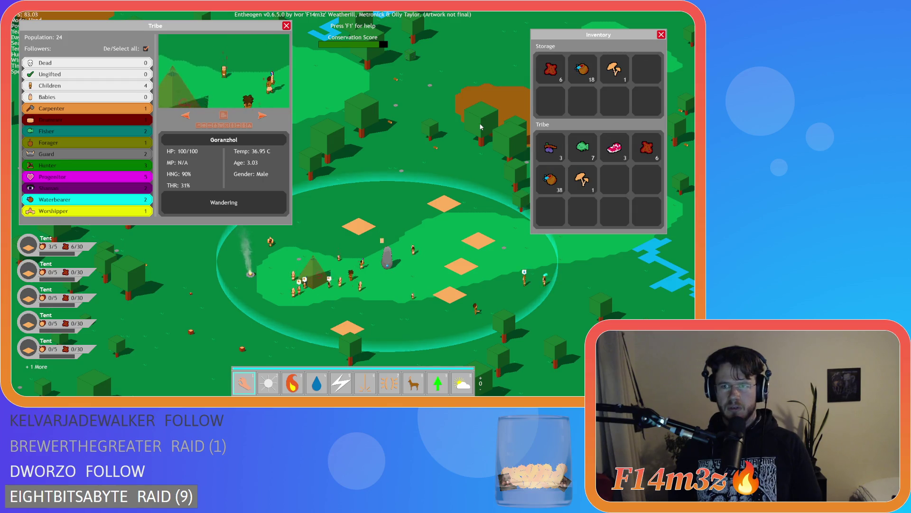
pyautogui.click(286, 26)
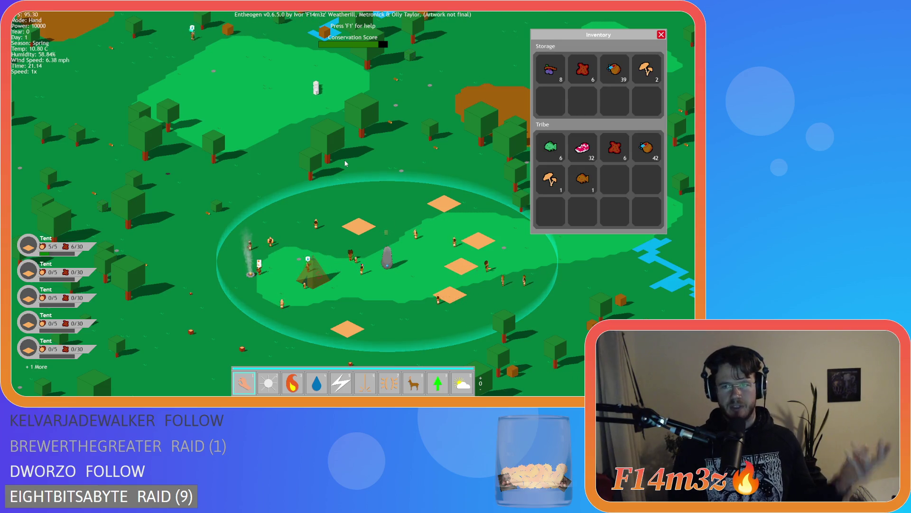
# - Zoom out and back in, open Tribe from villager Goranzhol, and deselect all follower roles
pyautogui.scroll(-2, 288, 149)
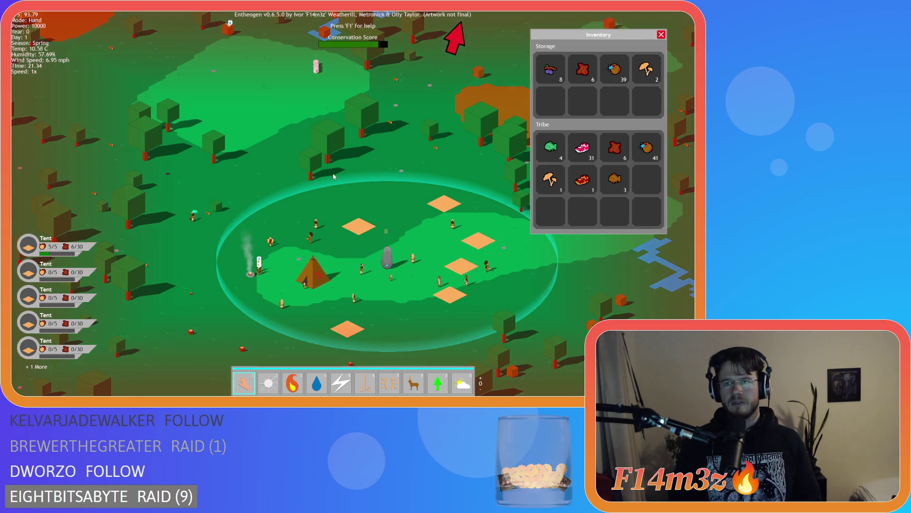
pyautogui.scroll(-5, 351, 223)
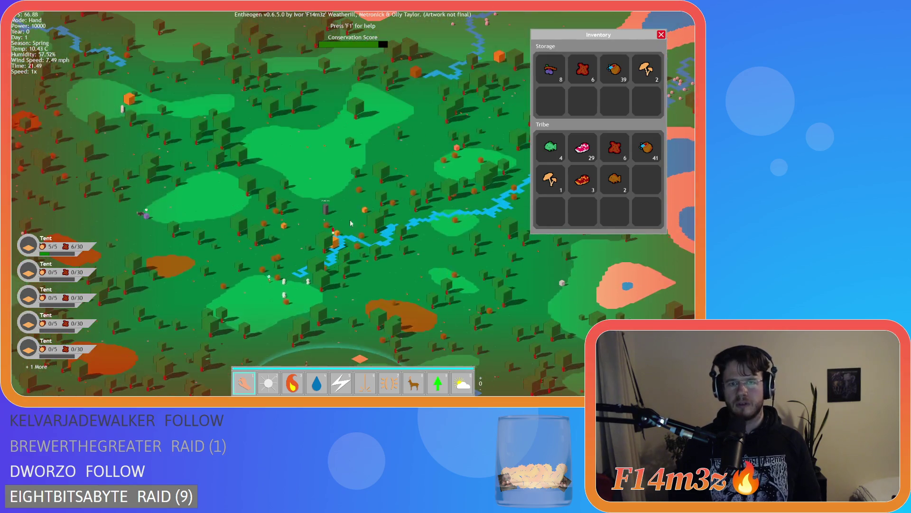
pyautogui.scroll(3, 351, 223)
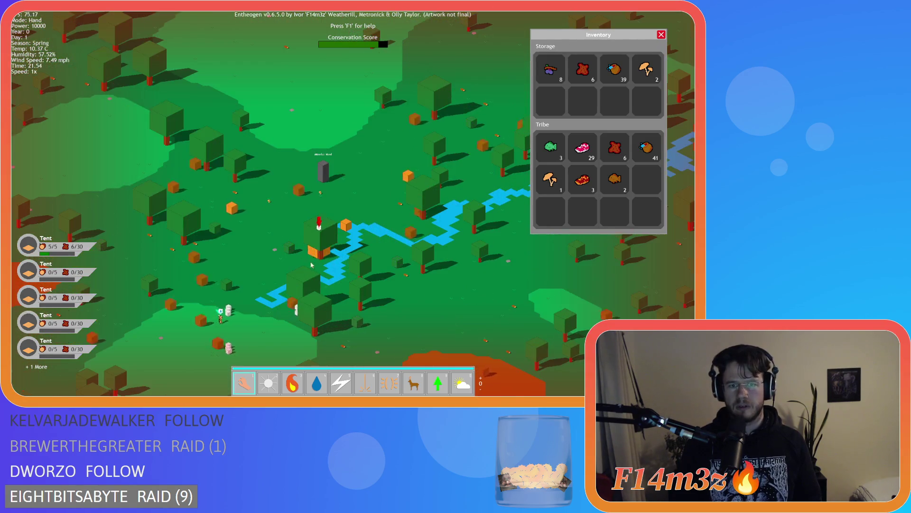
pyautogui.scroll(3, 335, 264)
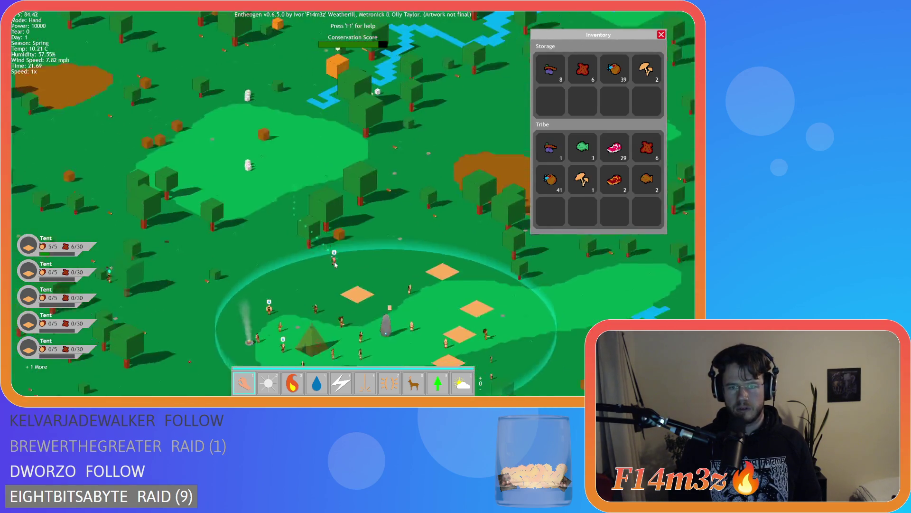
pyautogui.click(334, 261)
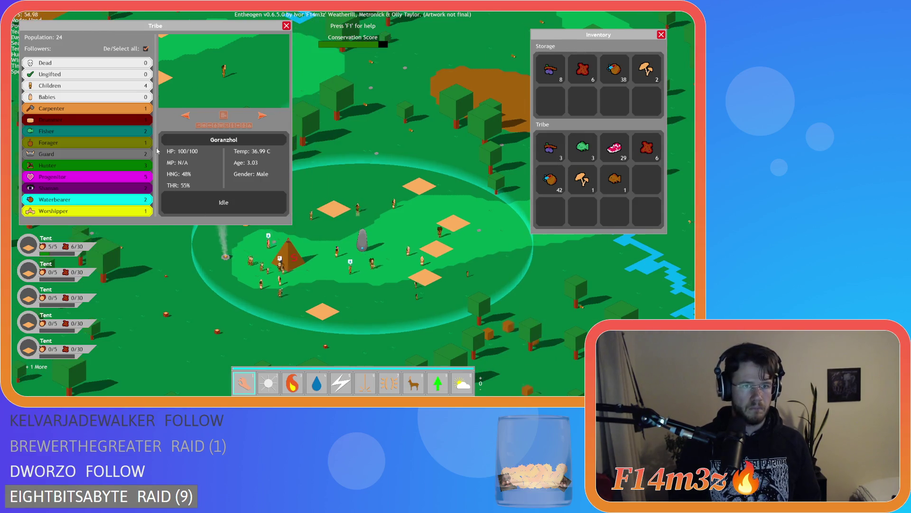
pyautogui.click(147, 49)
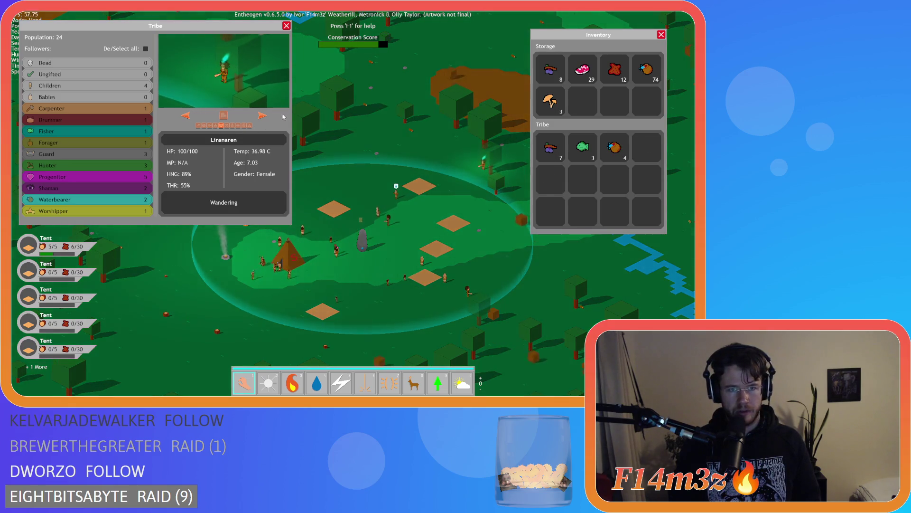
# - Step through villagers Leiramorai and Hwirarenal, then close the Tribe window
pyautogui.click(209, 125)
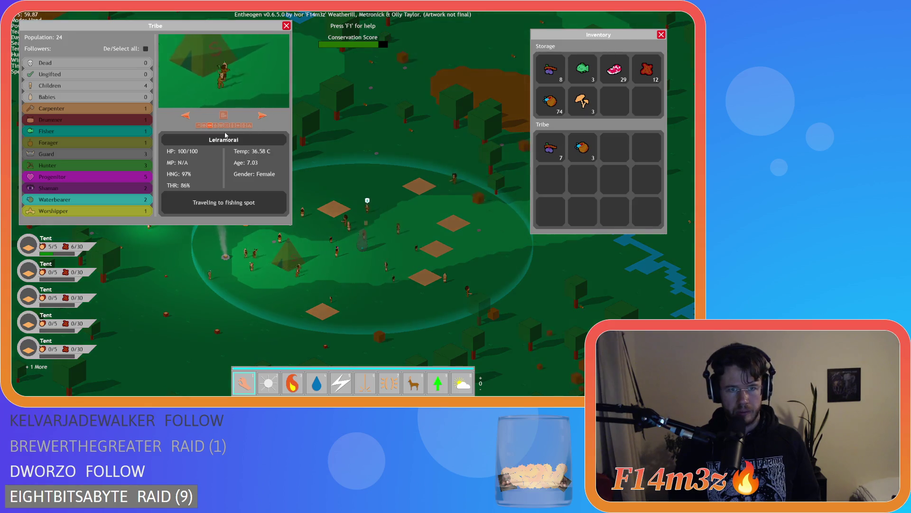
pyautogui.click(98, 143)
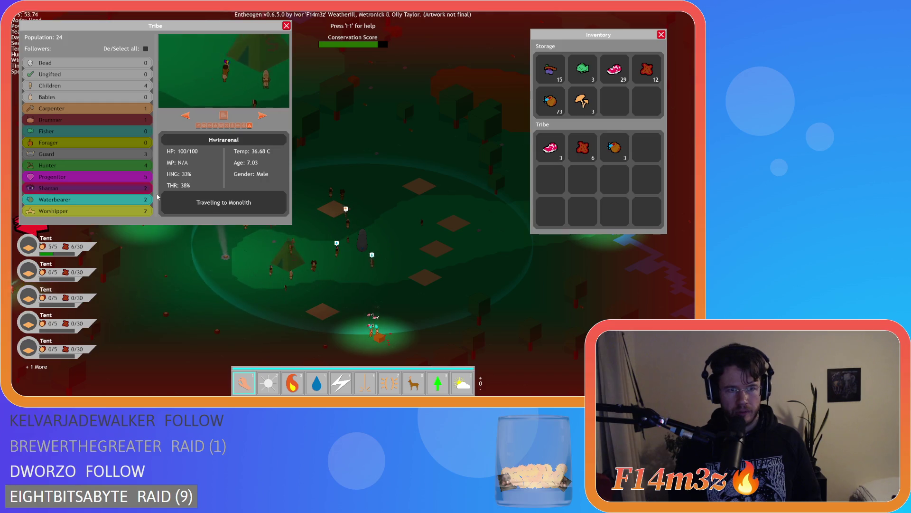
pyautogui.click(286, 26)
# - Recentre the village and inspect Hwirarenal, then the Progenitor Renalrogar
pyautogui.press('a')
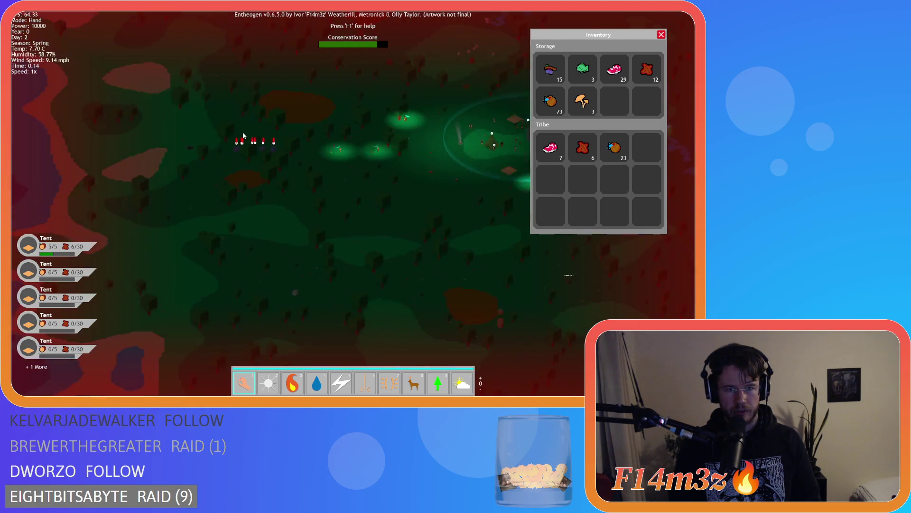
pyautogui.press('d')
pyautogui.press('s')
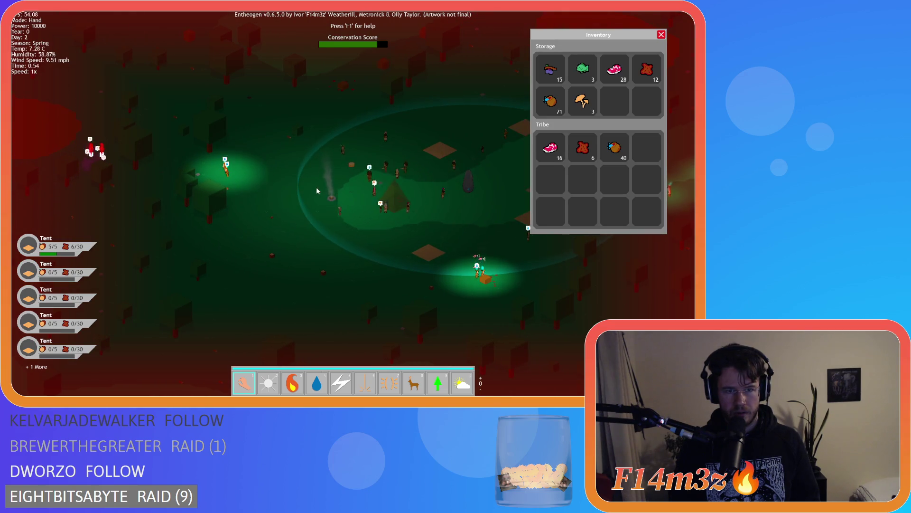
pyautogui.press('d')
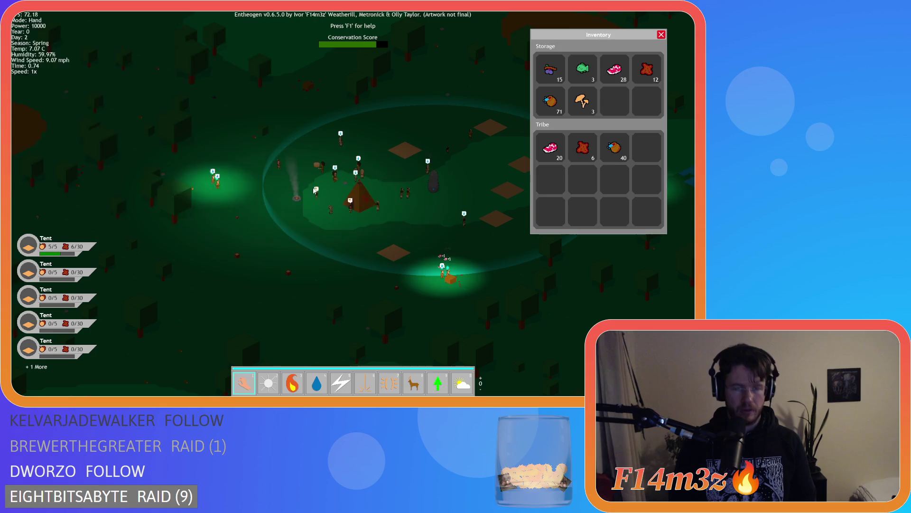
pyautogui.click(239, 169)
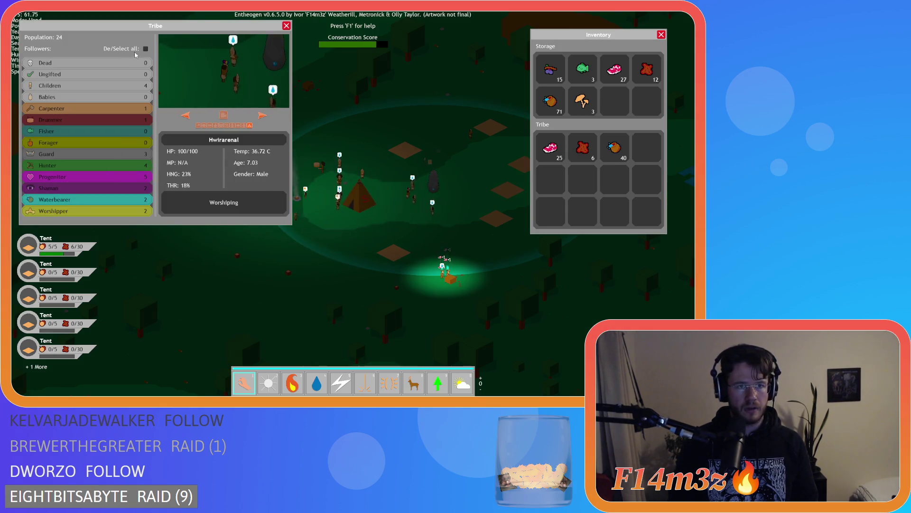
pyautogui.click(96, 178)
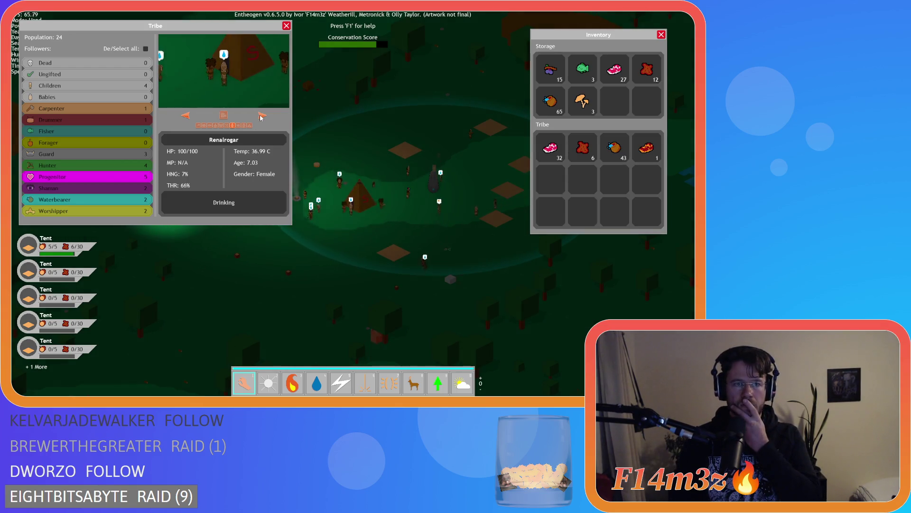
# - Reassign Kargkelar from Progenitor to Worshipper and inspect the next villager, Othenpilan
pyautogui.click(250, 125)
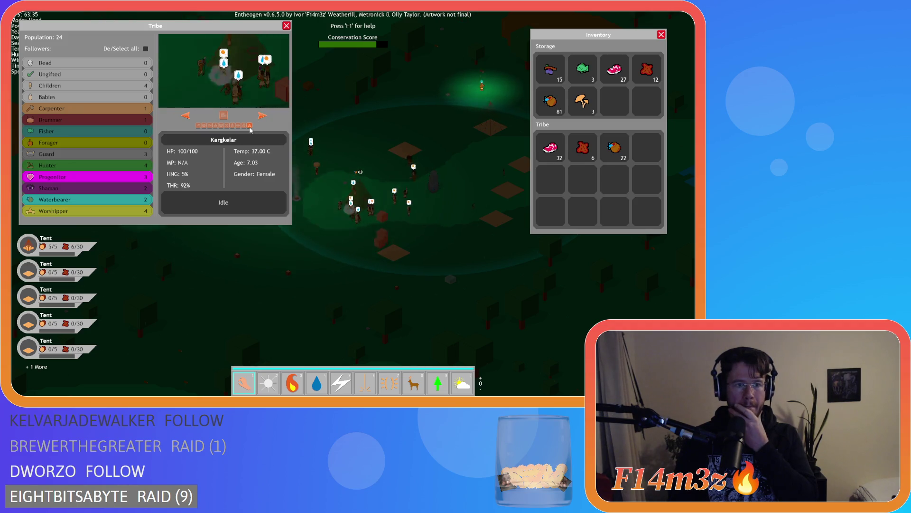
pyautogui.click(250, 125)
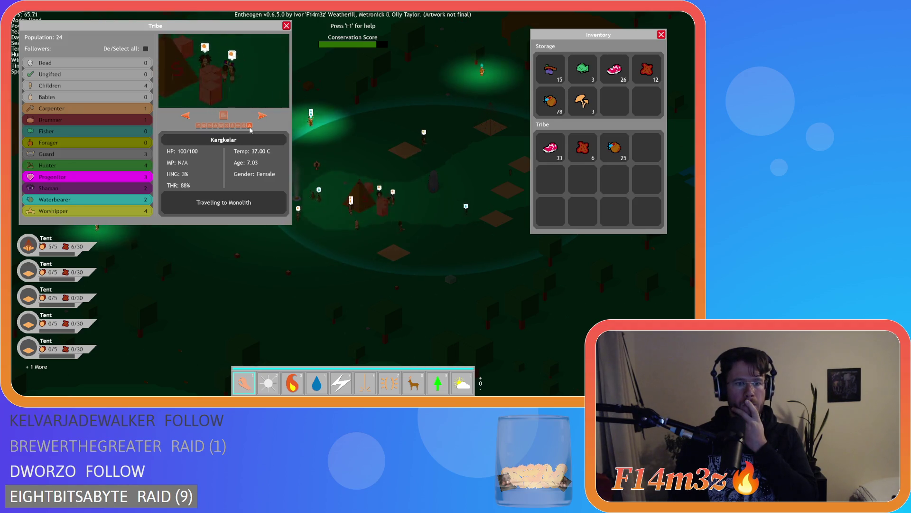
pyautogui.click(261, 117)
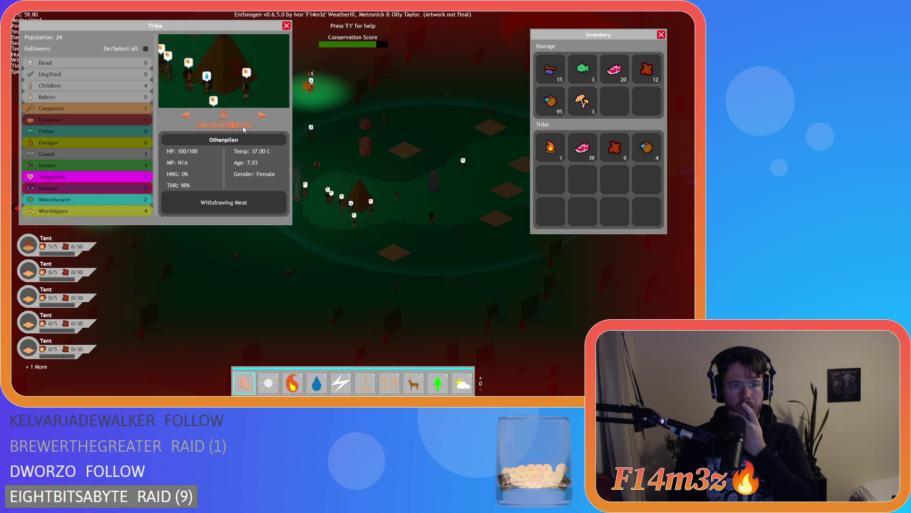
pyautogui.scroll(-3, 331, 161)
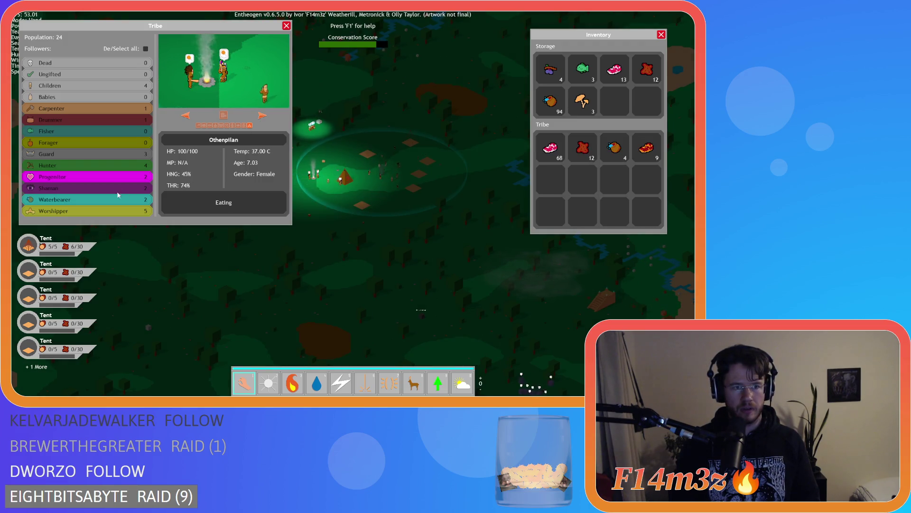
# - Filter the tribe list to Worshippers only, cycle through a few, then close the overview
pyautogui.click(145, 49)
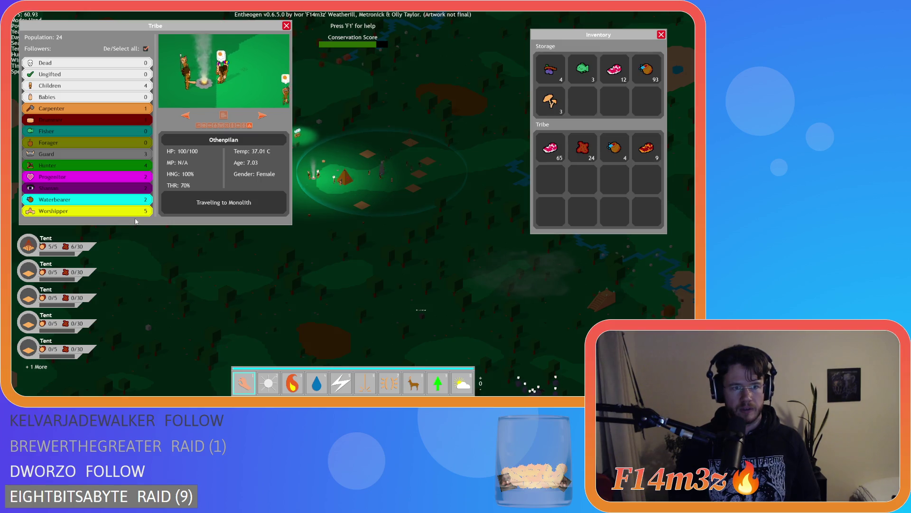
pyautogui.click(146, 49)
pyautogui.click(86, 211)
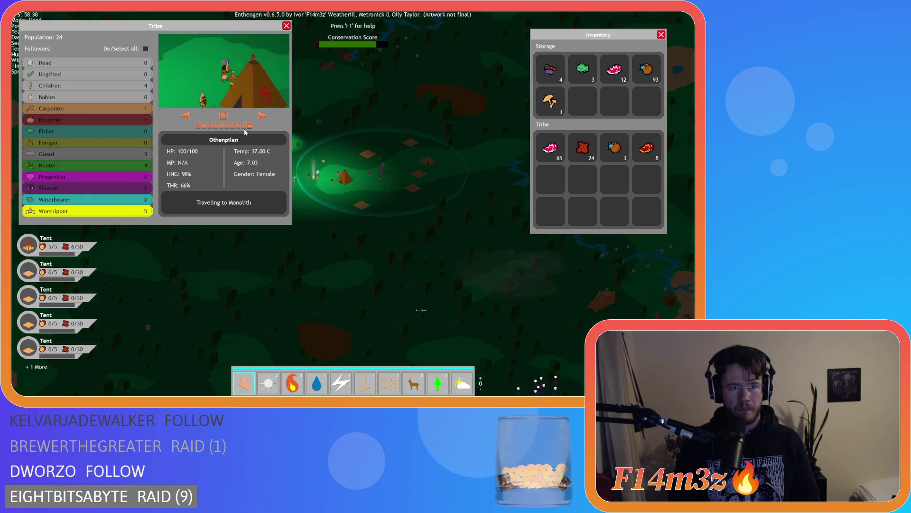
pyautogui.click(261, 115)
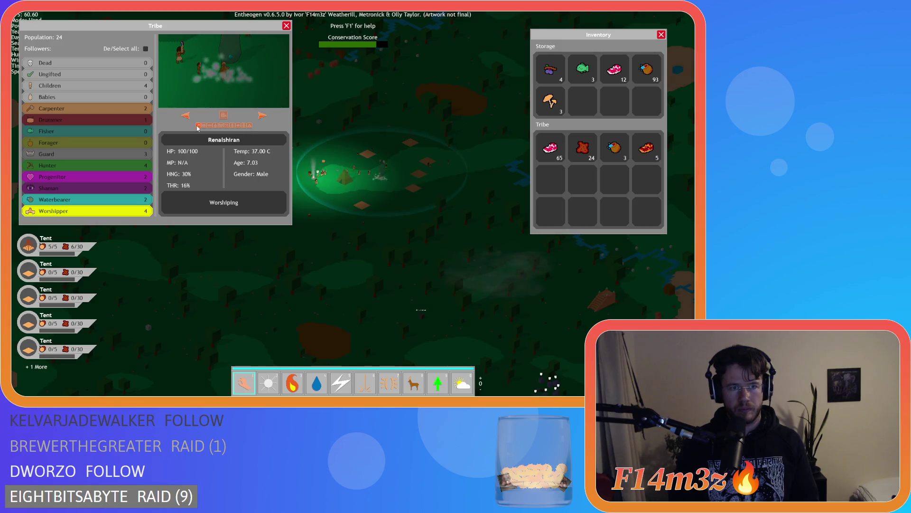
pyautogui.click(264, 113)
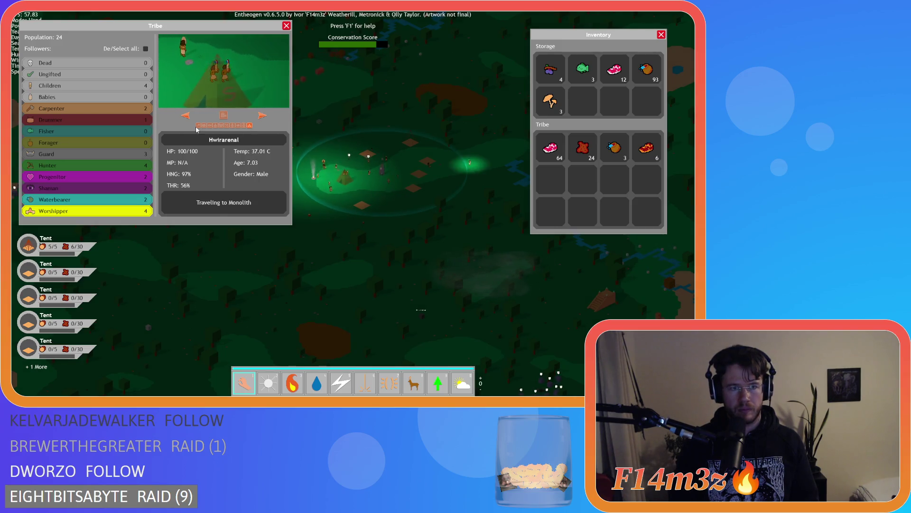
pyautogui.press('Escape')
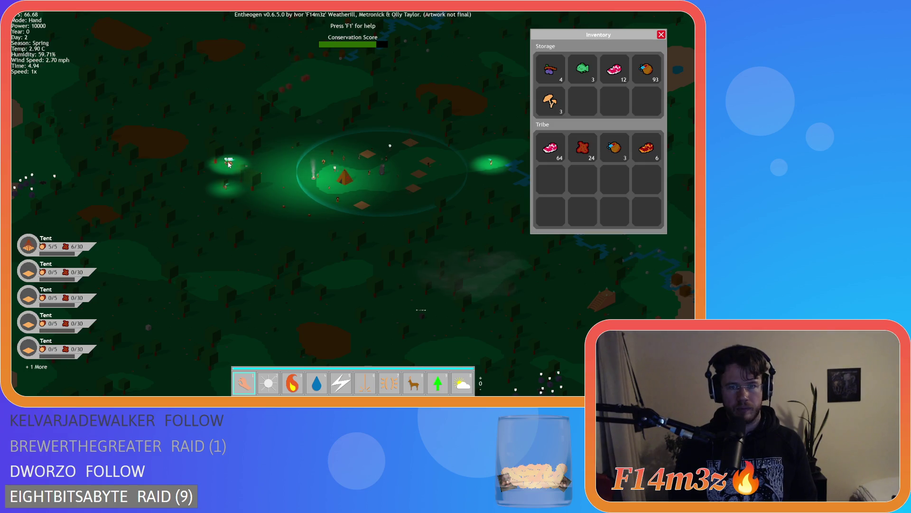
# - Toggle the Tribe overview off, zoom in on the camp, and quicksave with F5
pyautogui.press('t')
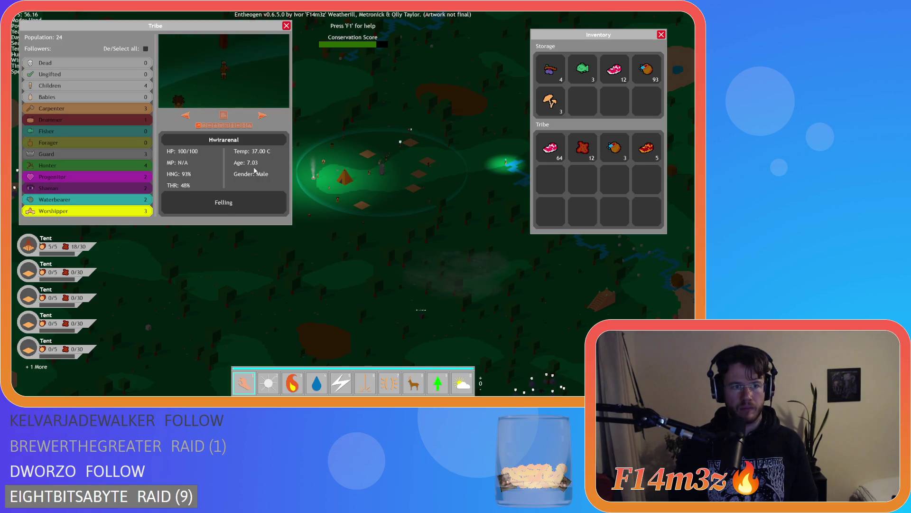
pyautogui.press('Escape')
pyautogui.scroll(5, 255, 170)
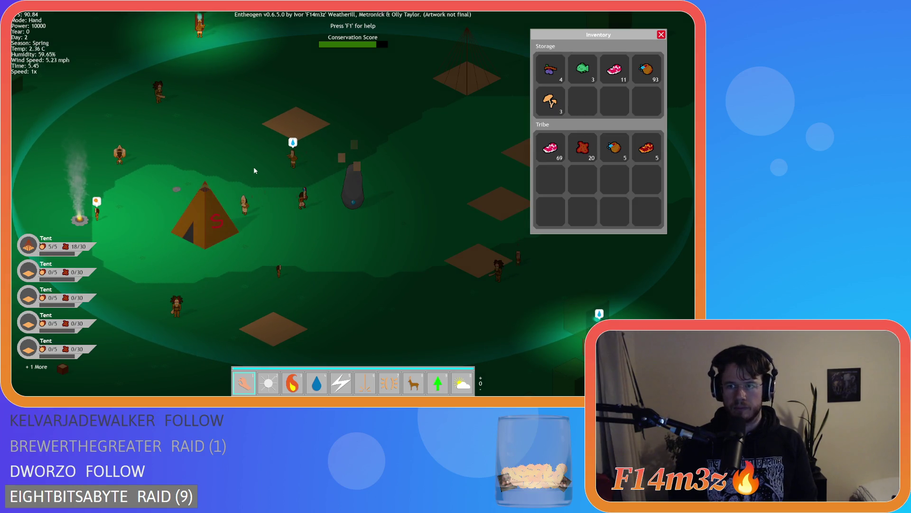
pyautogui.press('F5')
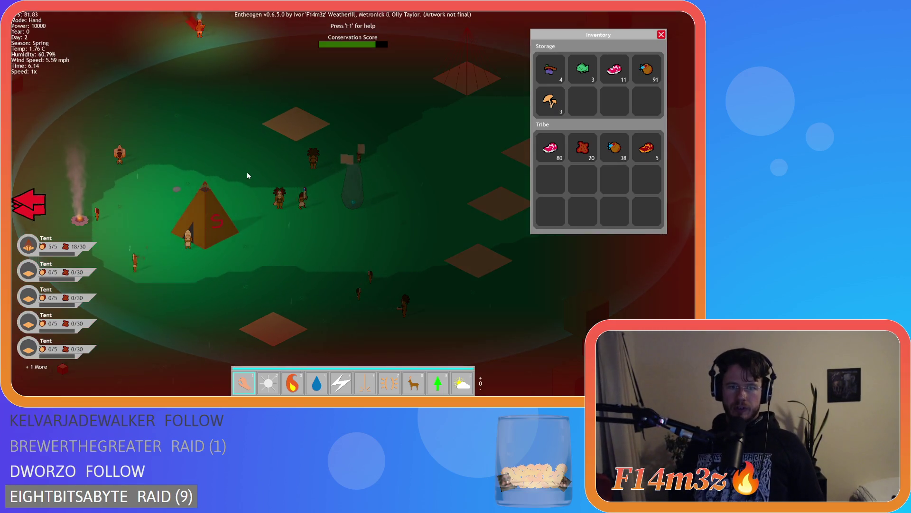
# - Pan left and right around the surrounding land, ending centred on the village
pyautogui.press('a')
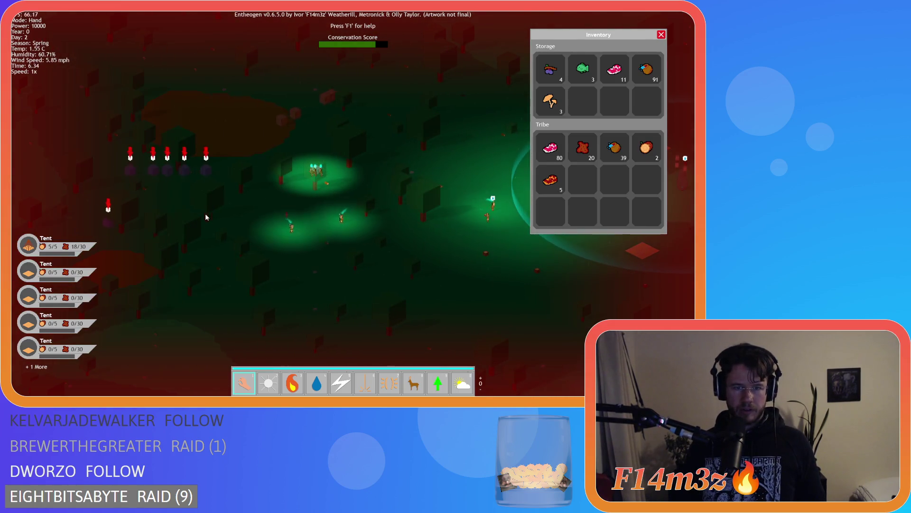
pyautogui.press('d')
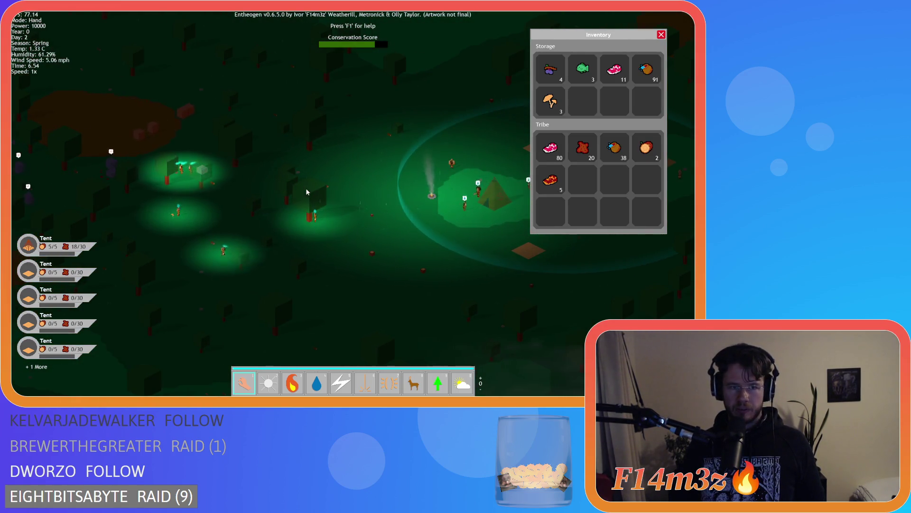
pyautogui.press('d')
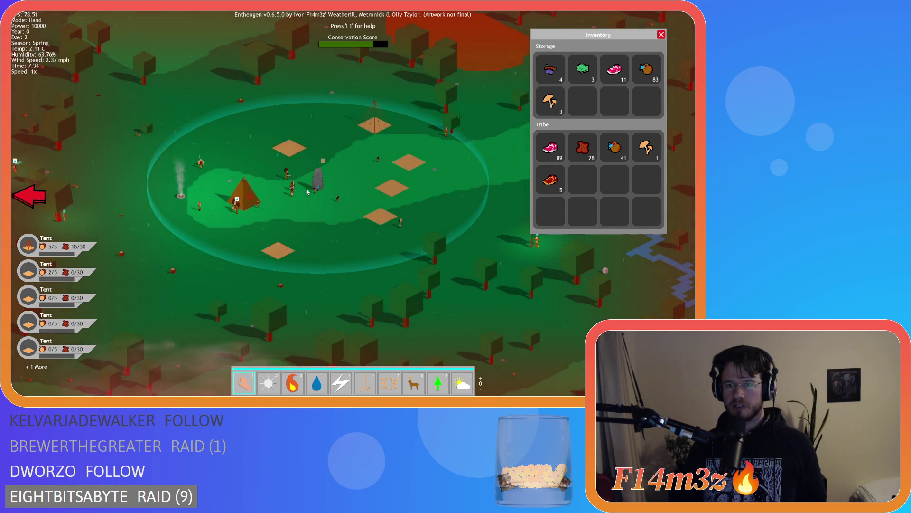
pyautogui.press('a')
pyautogui.press('s')
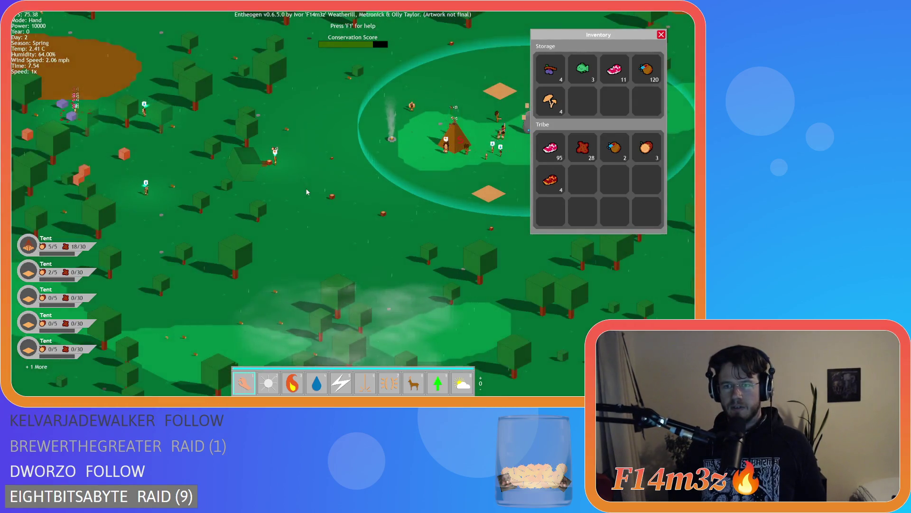
pyautogui.press('a')
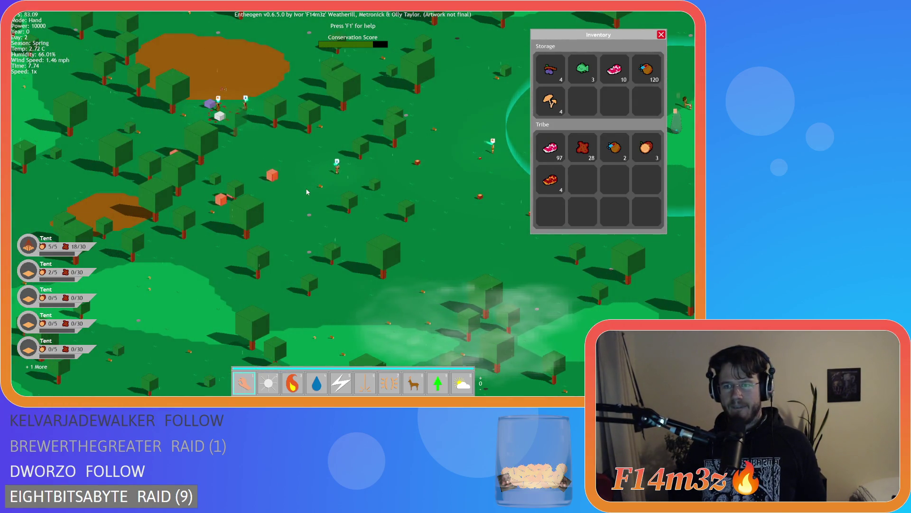
pyautogui.press('d')
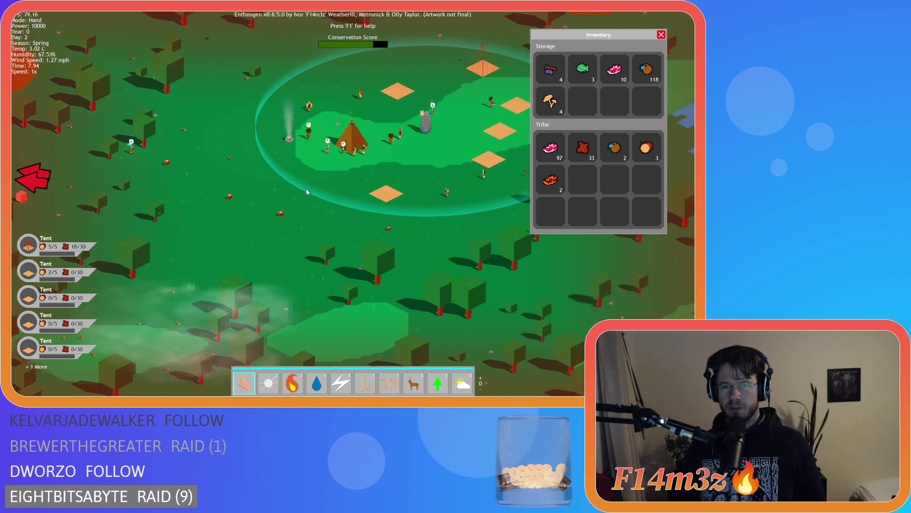
pyautogui.press('a')
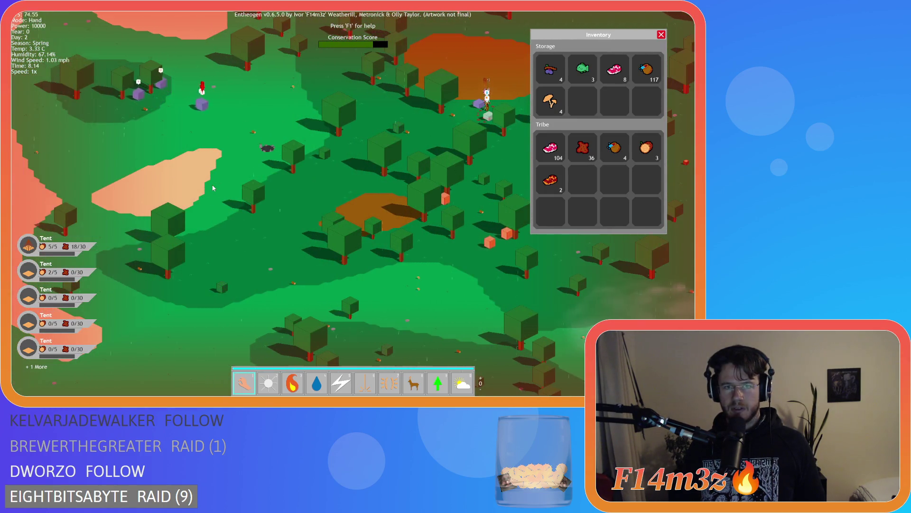
pyautogui.press('d')
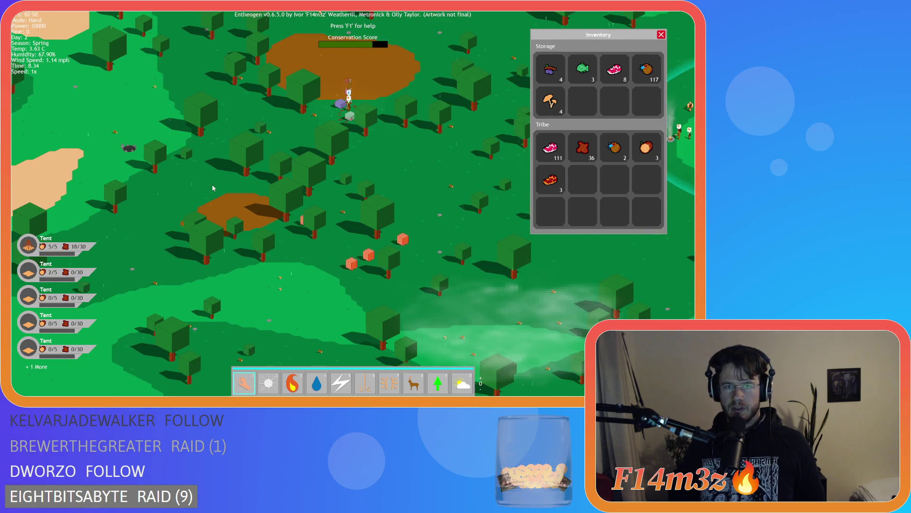
pyautogui.press('d')
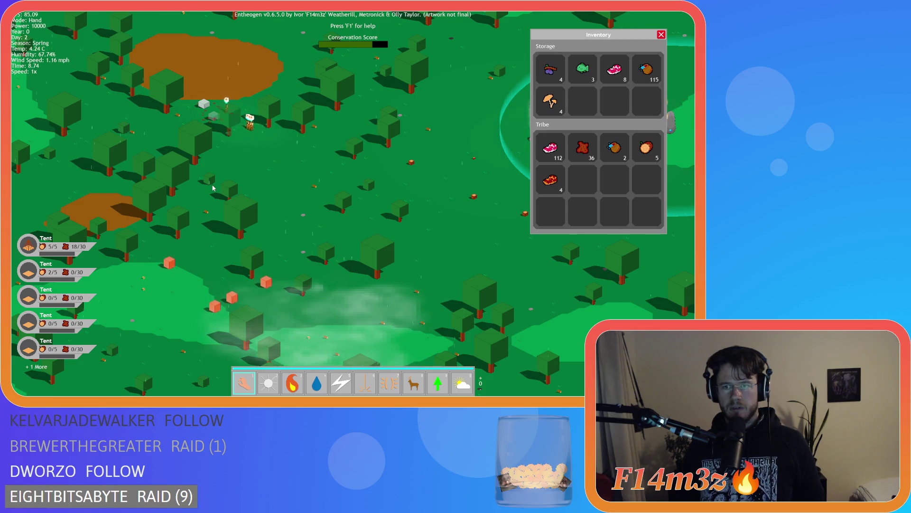
pyautogui.press('d')
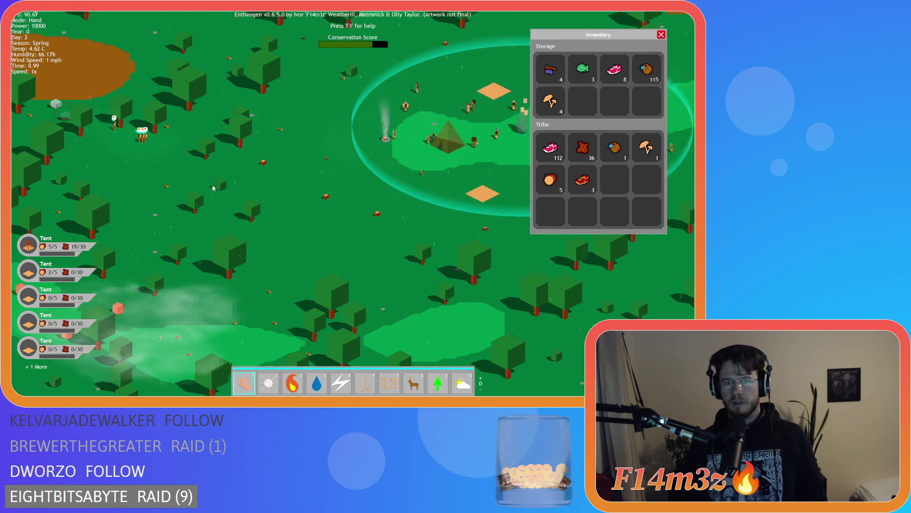
pyautogui.press('d')
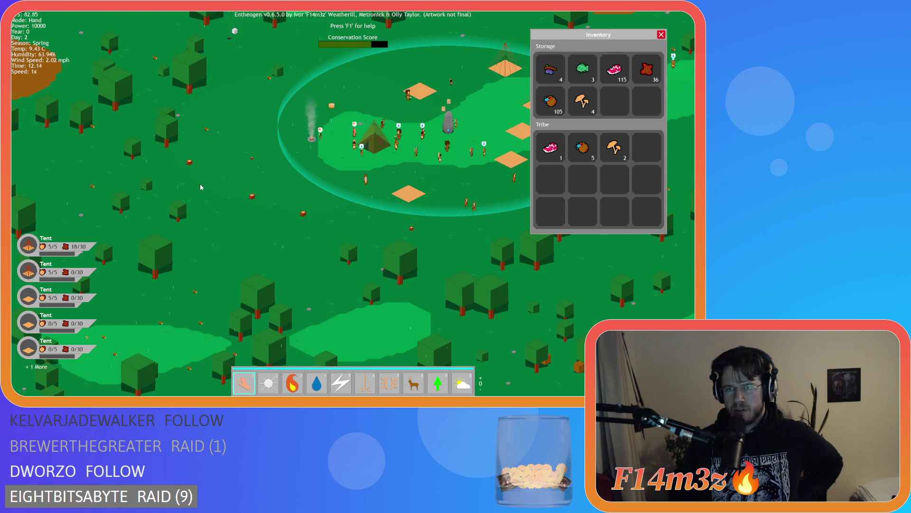
# - Zoom in and recentre on the camp, watch storage fill, then close the Inventory
pyautogui.scroll(3, 198, 183)
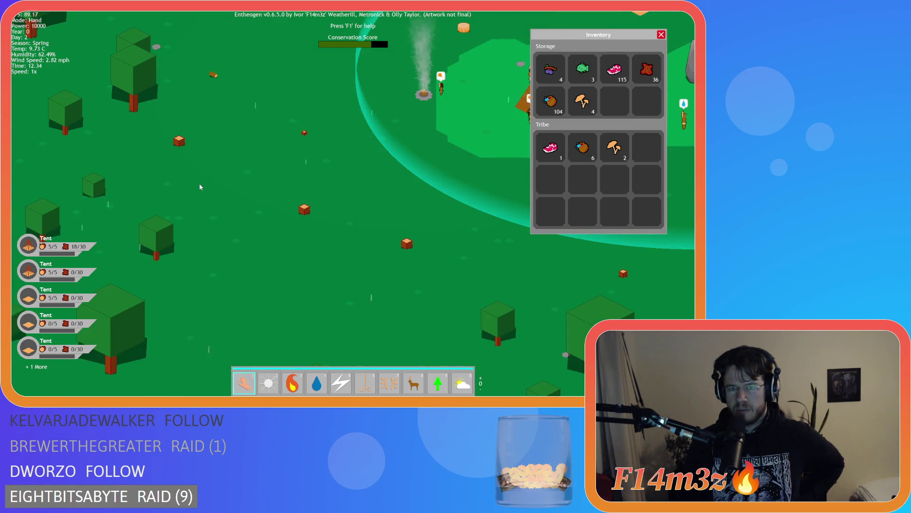
pyautogui.moveTo(227, 296); pyautogui.dragTo(144, 271)
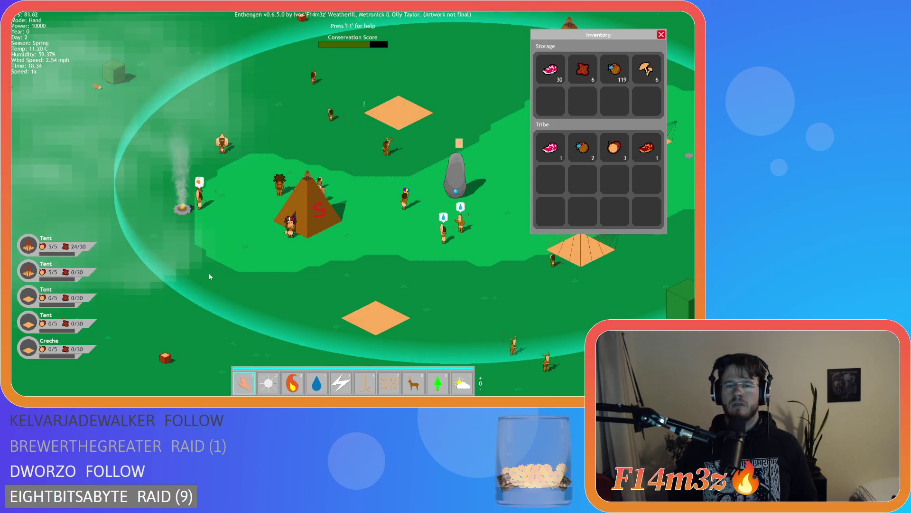
pyautogui.press('Escape')
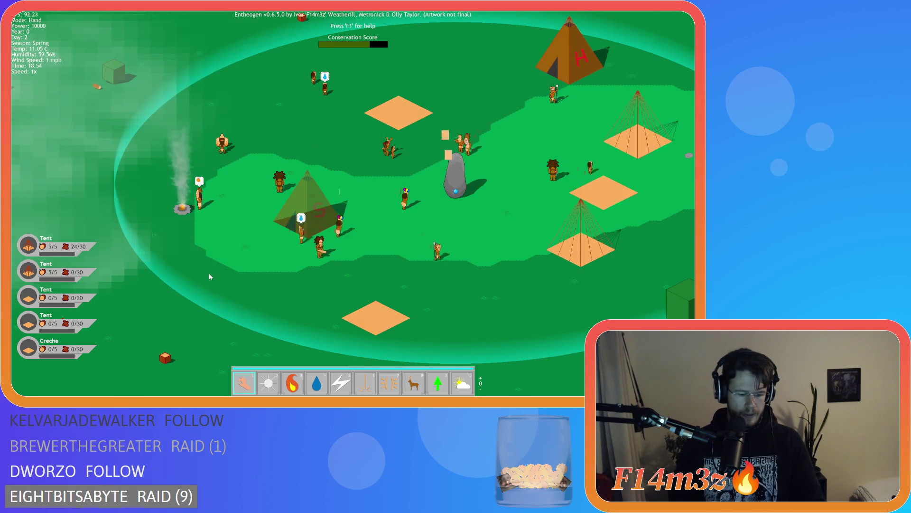
# - Quit the running game and close the old deer death script window
pyautogui.press('Escape')
pyautogui.press('y')
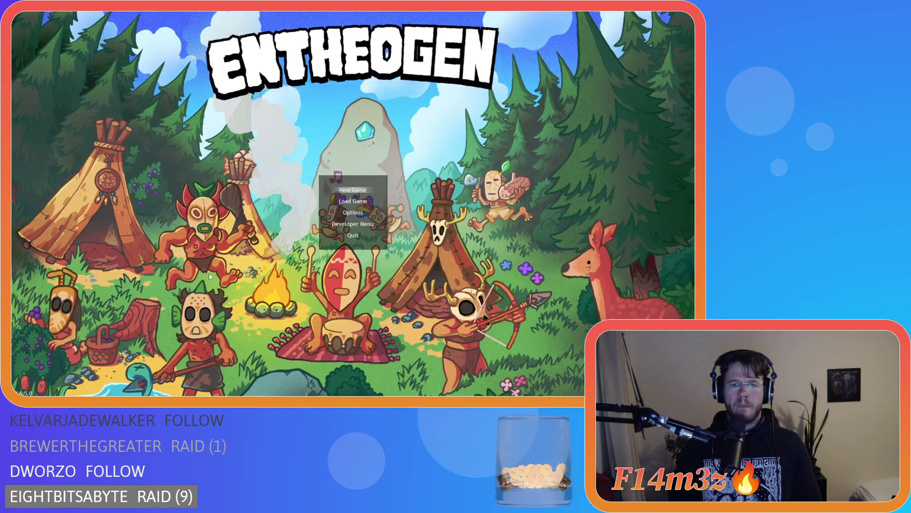
pyautogui.click(155, 229)
pyautogui.rightClick(391, 133)
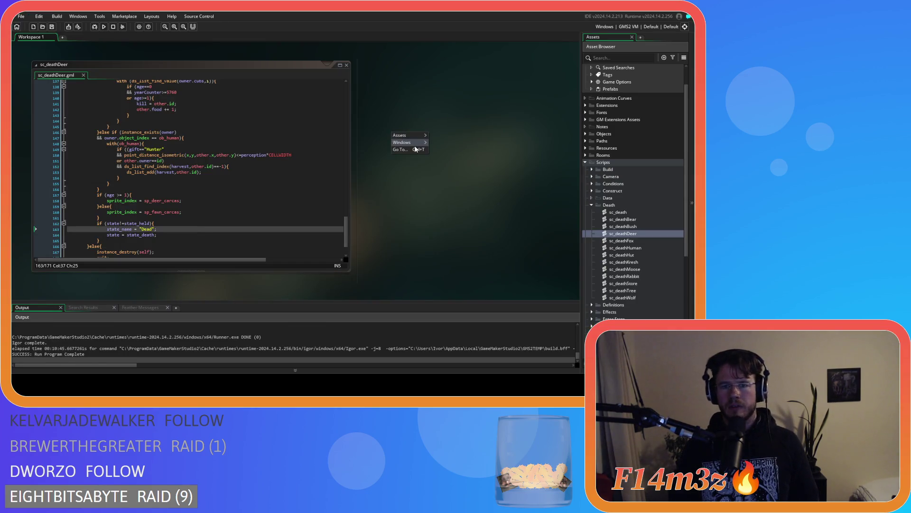
pyautogui.click(444, 159)
# - Collapse the Death scripts, Scripts and Objects folders in the Asset Browser
pyautogui.click(591, 205)
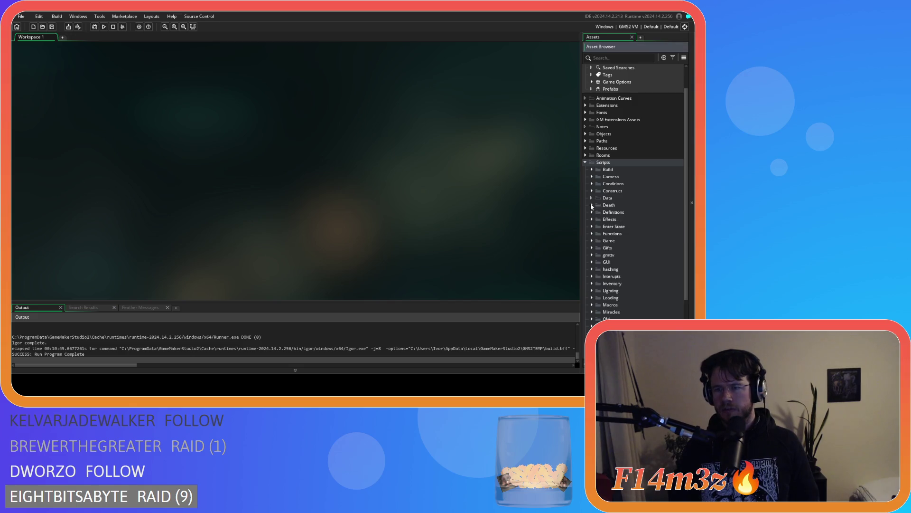
pyautogui.click(585, 162)
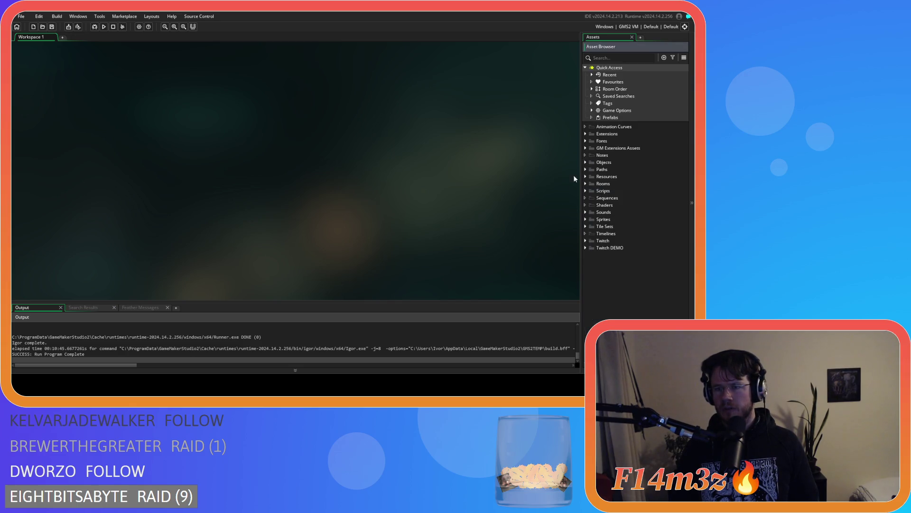
pyautogui.click(585, 162)
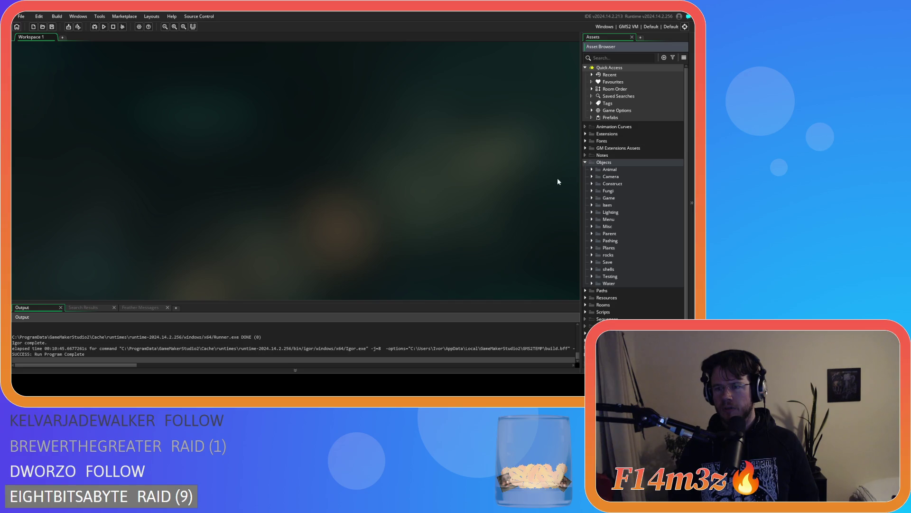
pyautogui.click(585, 162)
pyautogui.click(586, 162)
pyautogui.click(585, 162)
pyautogui.click(586, 163)
pyautogui.click(585, 162)
# - Expand Scripts > Inventory, open sc_spoilage and go to its line 13
pyautogui.click(586, 190)
pyautogui.scroll(-3, 588, 214)
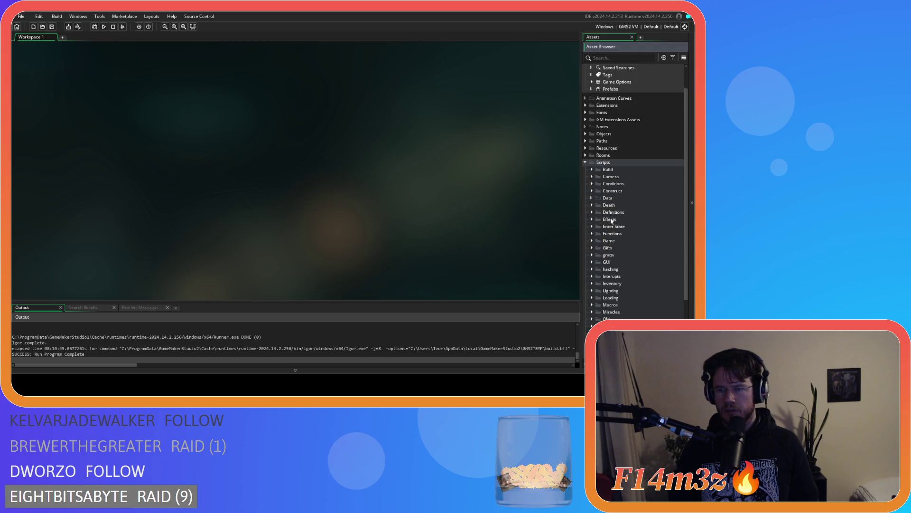
pyautogui.click(592, 239)
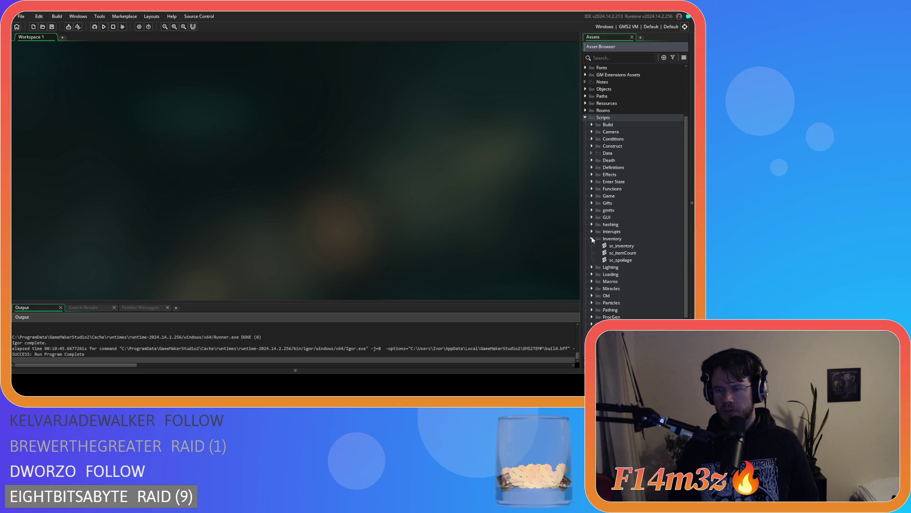
pyautogui.doubleClick(617, 260)
pyautogui.click(182, 151)
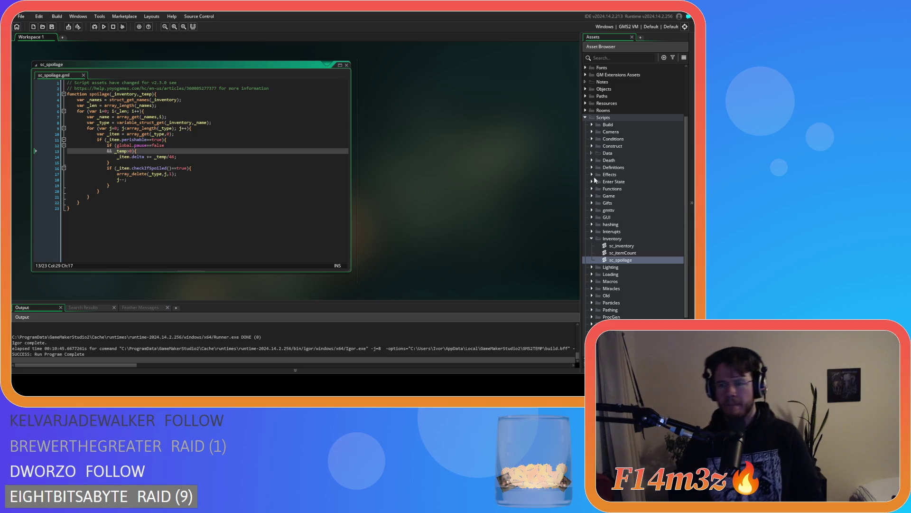
# - Review sc_inventory's item constructor delta and checkIfSpoiled lifespan test, then return to sc_spoilage
pyautogui.scroll(-2, 613, 199)
pyautogui.click(628, 224)
pyautogui.doubleClick(623, 216)
pyautogui.scroll(-10, 235, 162)
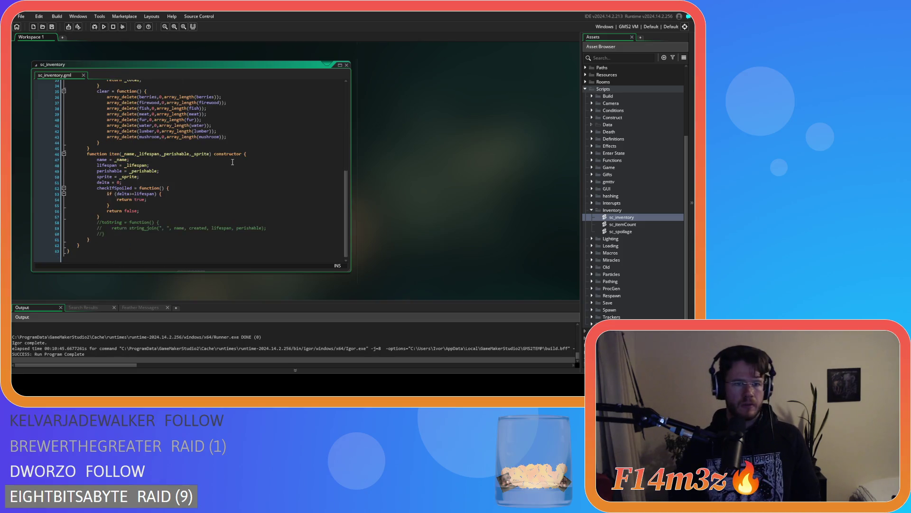
pyautogui.scroll(2, 233, 162)
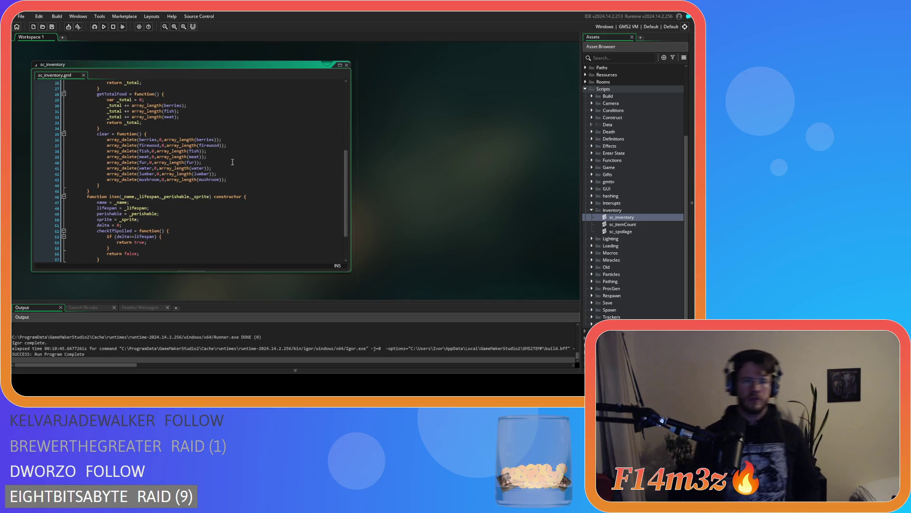
pyautogui.scroll(-3, 197, 163)
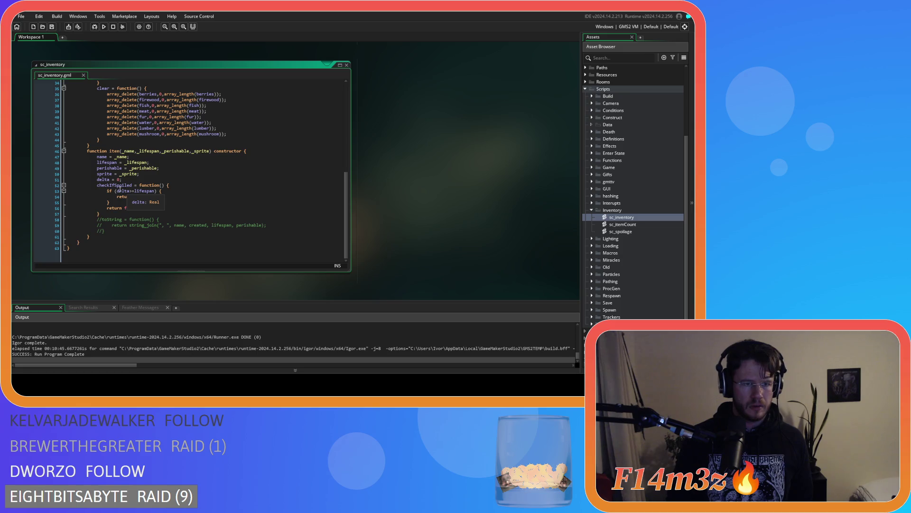
pyautogui.click(155, 192)
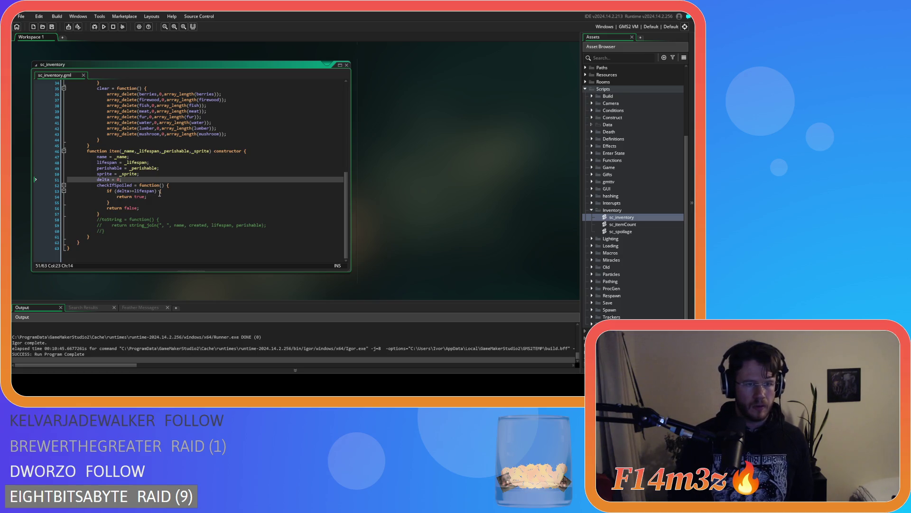
pyautogui.click(173, 189)
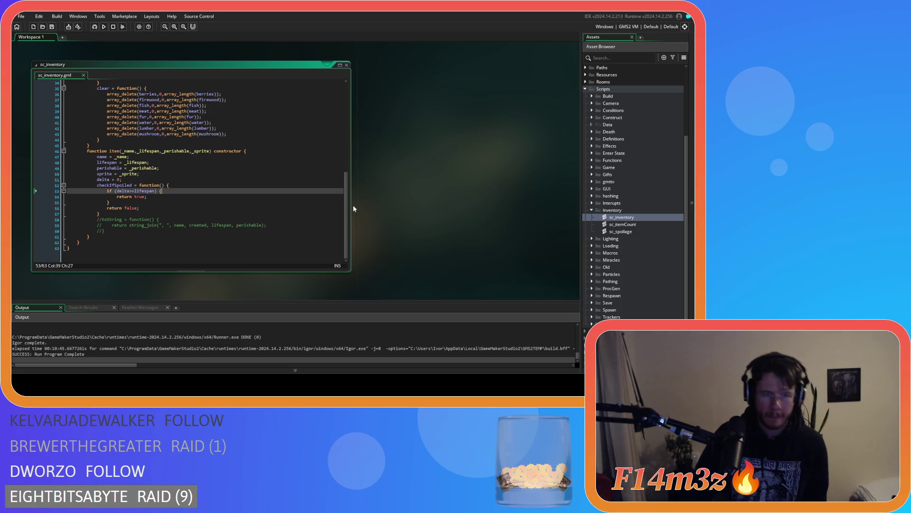
pyautogui.scroll(5, 371, 208)
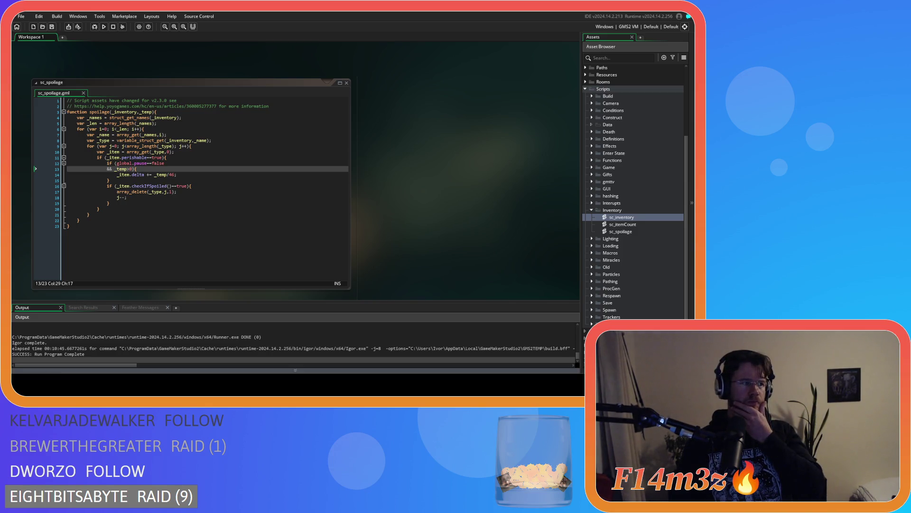
pyautogui.click(170, 163)
pyautogui.scroll(3, 386, 189)
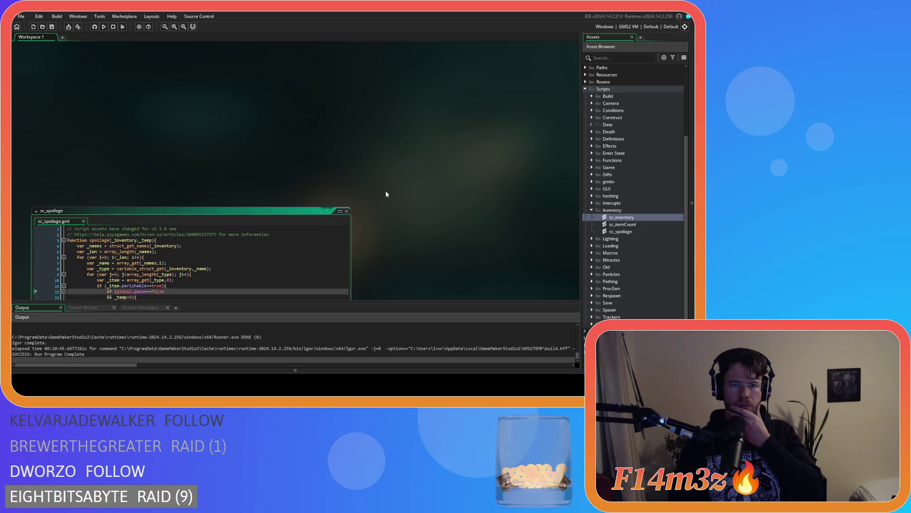
# - Remove the 'i' index from the array_get item lookup on line 10
pyautogui.scroll(-4, 386, 189)
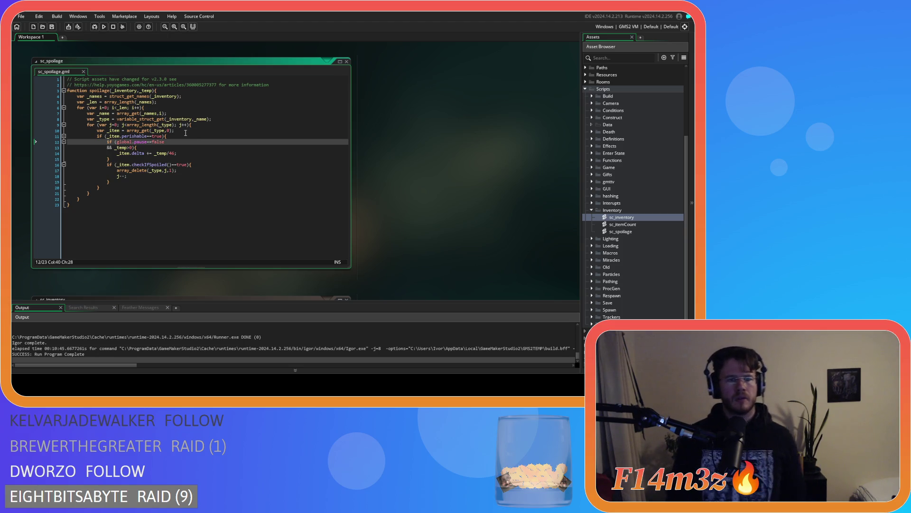
pyautogui.click(167, 130)
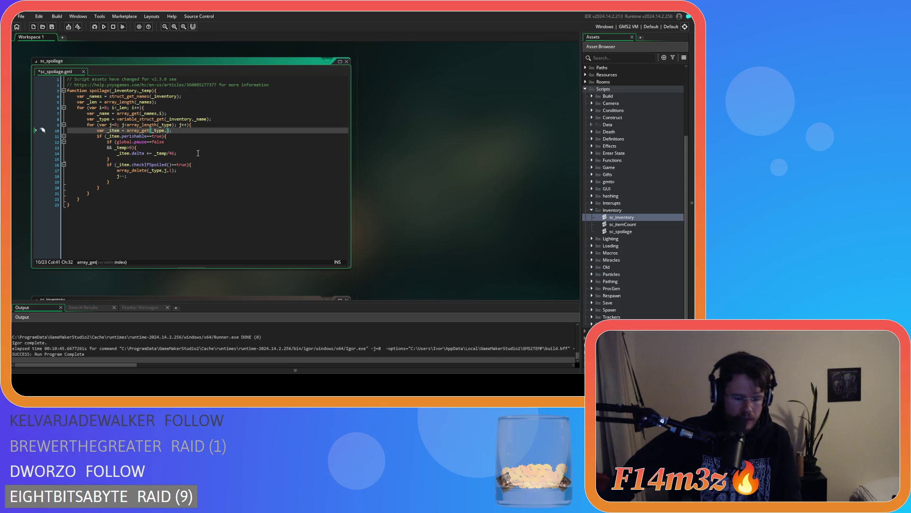
# - Use j as the line 10 array_get index, then build and run the game with F5
pyautogui.write('j')
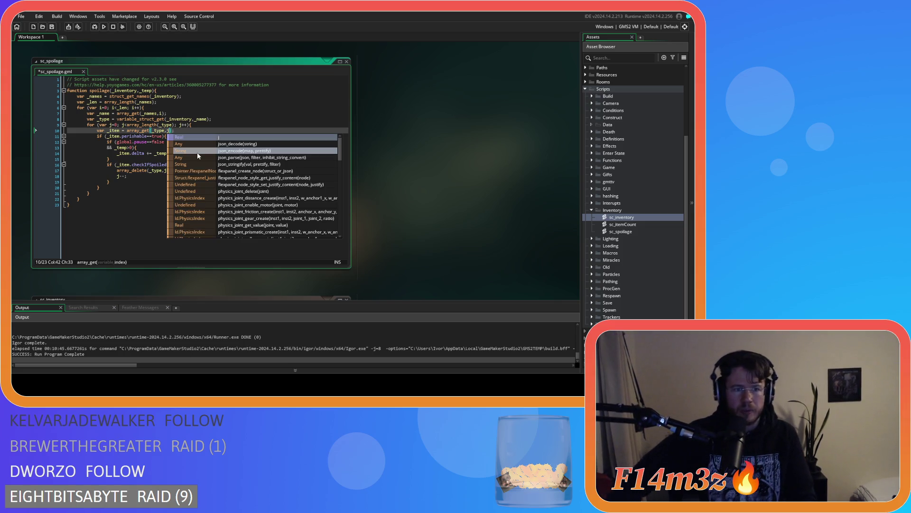
pyautogui.click(129, 137)
pyautogui.press('F5')
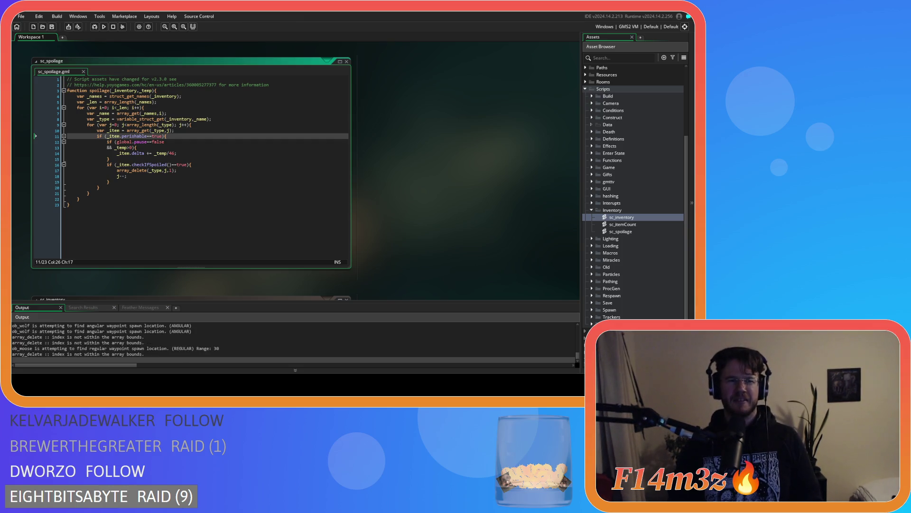
pyautogui.hotkey('alt', 'Tab')
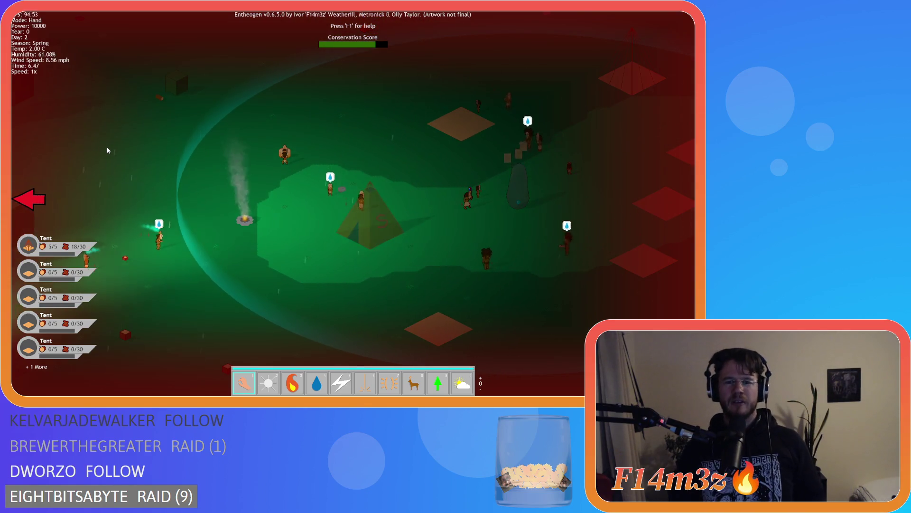
# - Pan over the forest back to camp and open the tent's Inventory showing 111 food and 84 meat
pyautogui.press('a')
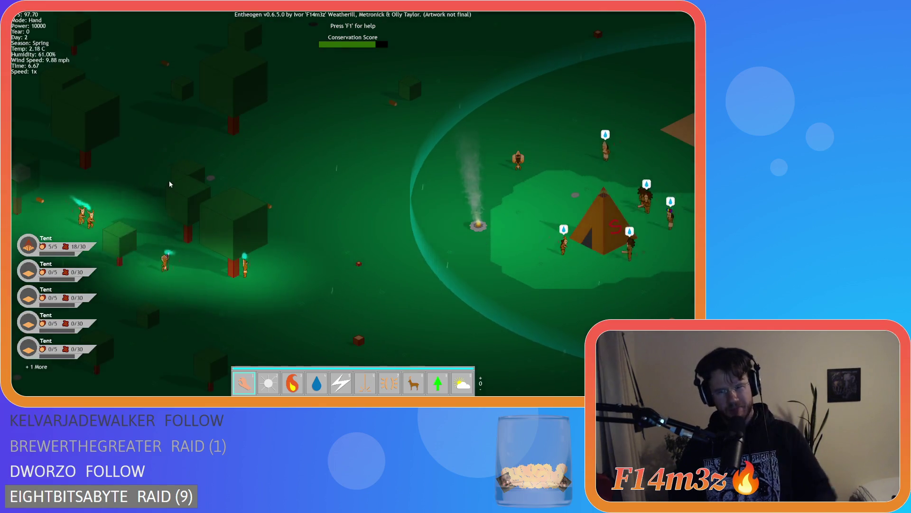
pyautogui.press('s')
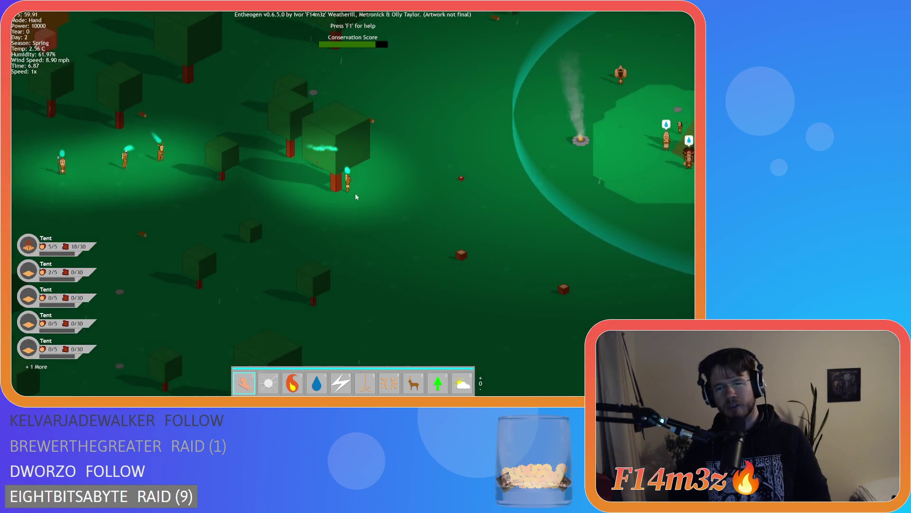
pyautogui.press('w')
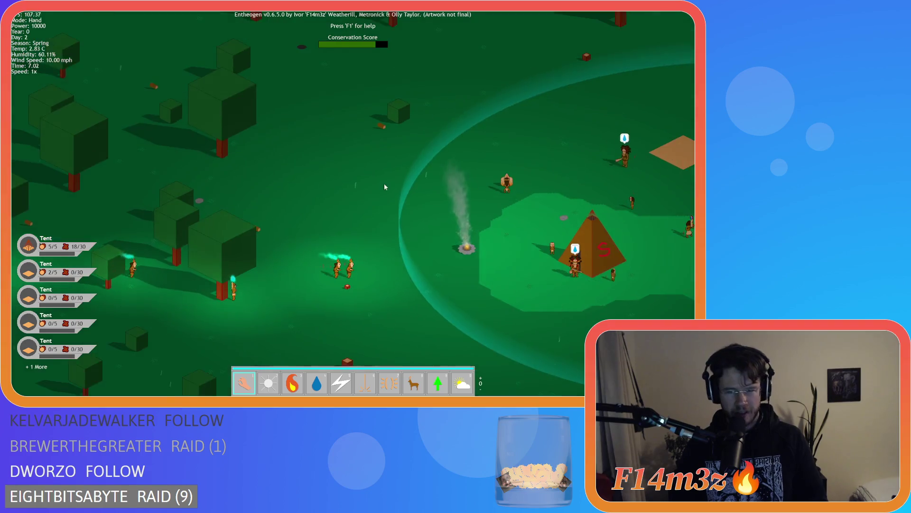
pyautogui.press('d')
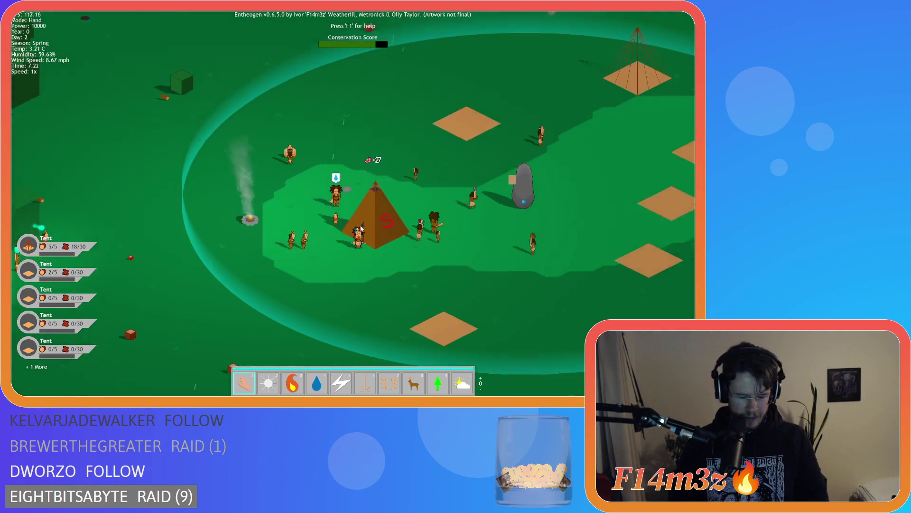
pyautogui.click(360, 228)
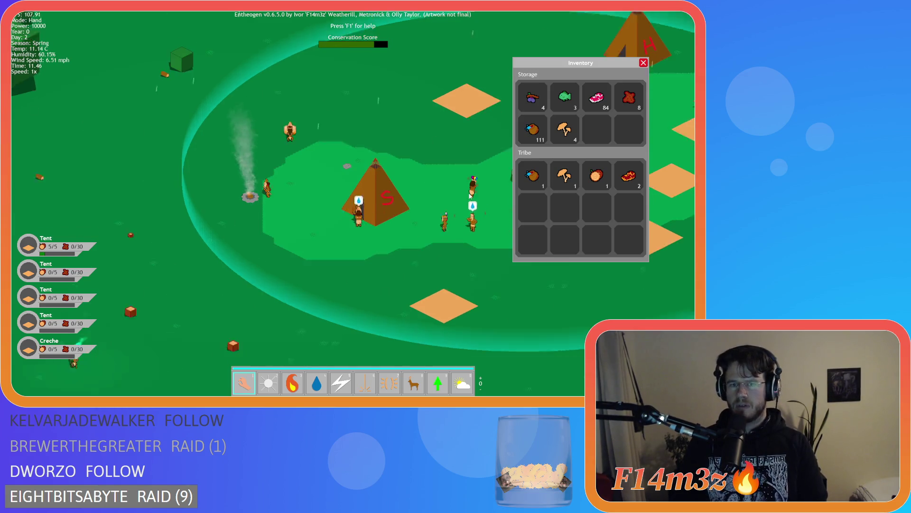
# - Pan and zoom around the village while storage reaches 94 meat and the tribe carries 32 meat
pyautogui.press('d')
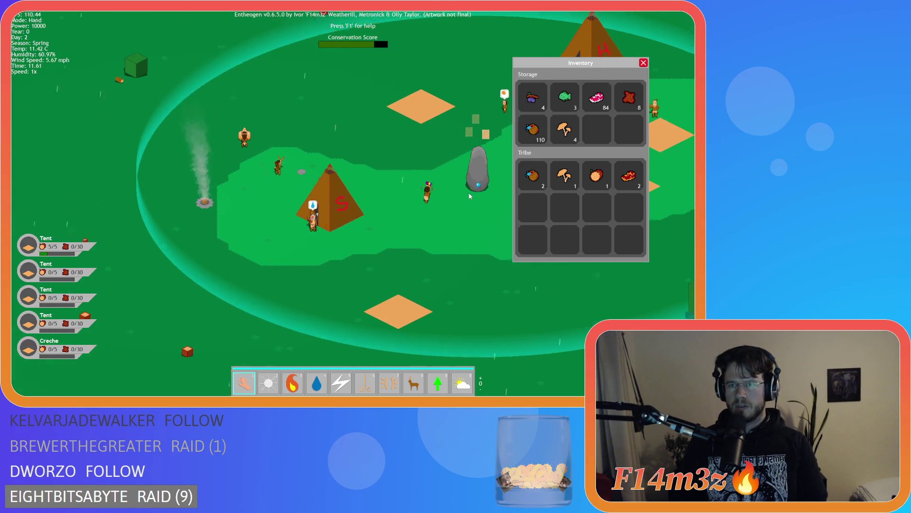
pyautogui.press('w')
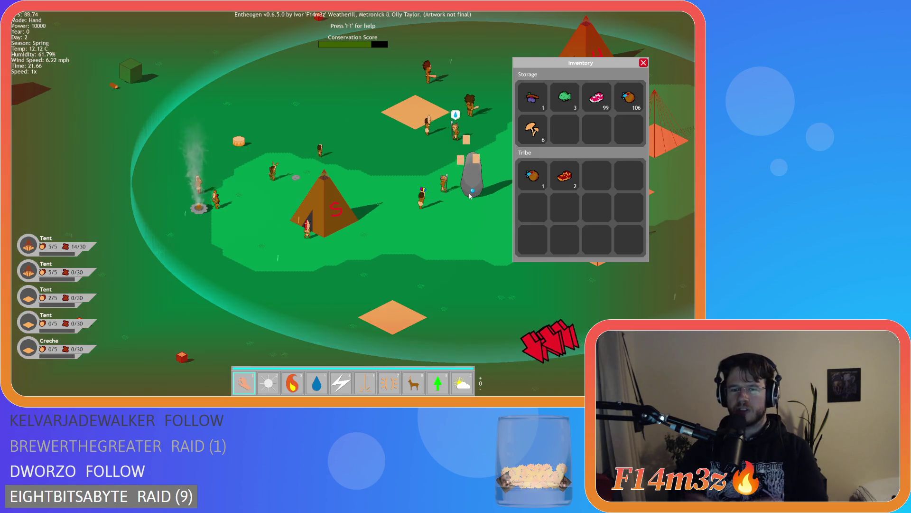
pyautogui.moveTo(426, 335)
pyautogui.mouseDown()
pyautogui.moveTo(387, 287)
pyautogui.moveTo(247, 189)
pyautogui.moveTo(304, 185)
pyautogui.mouseUp()
pyautogui.scroll(-3, 387, 288)
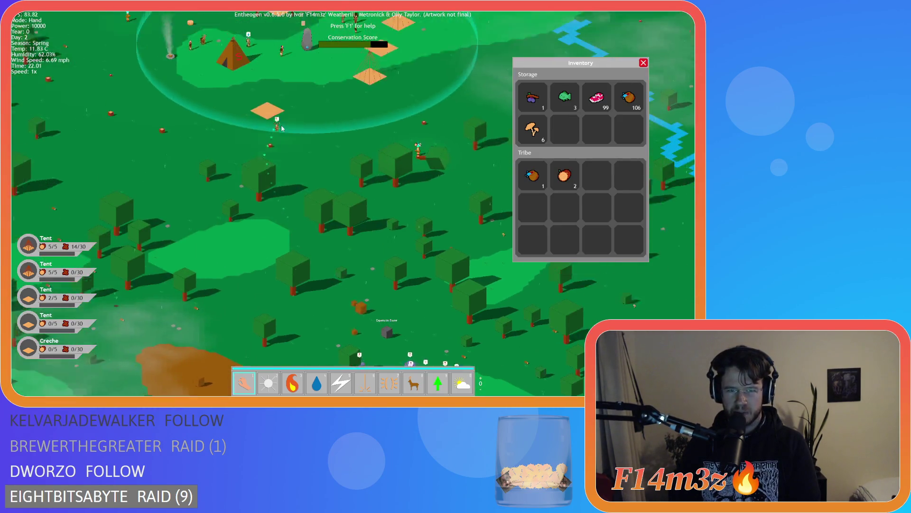
pyautogui.scroll(5, 308, 183)
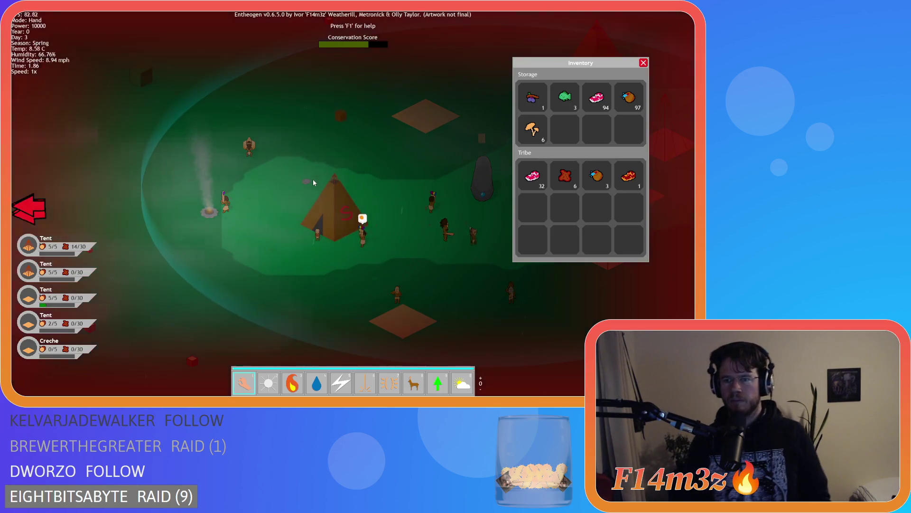
# - Centre the camp, pick up the red crates by the tent, and jump to the bleeding villager alert
pyautogui.press('a')
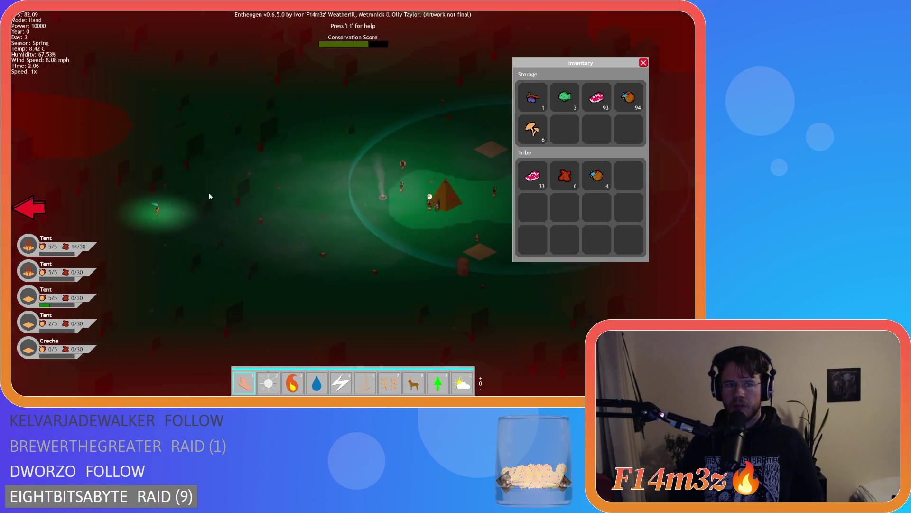
pyautogui.press('d')
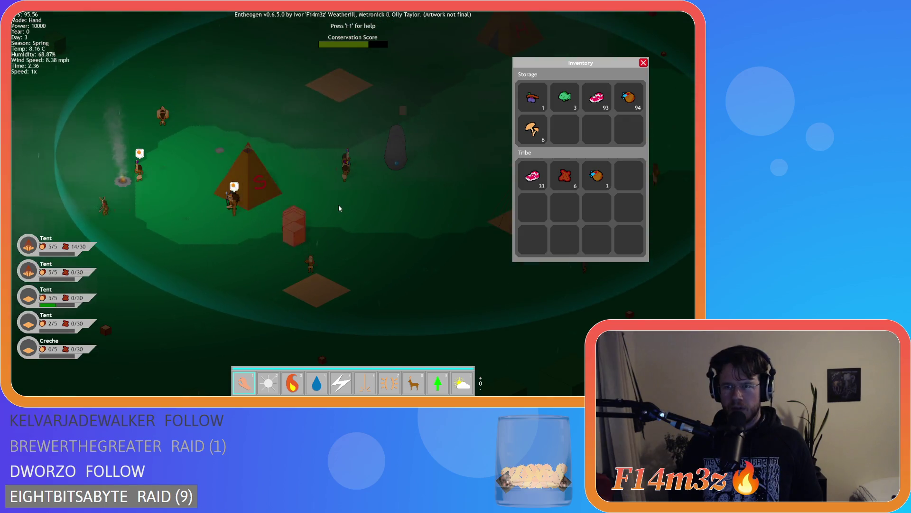
pyautogui.press('a')
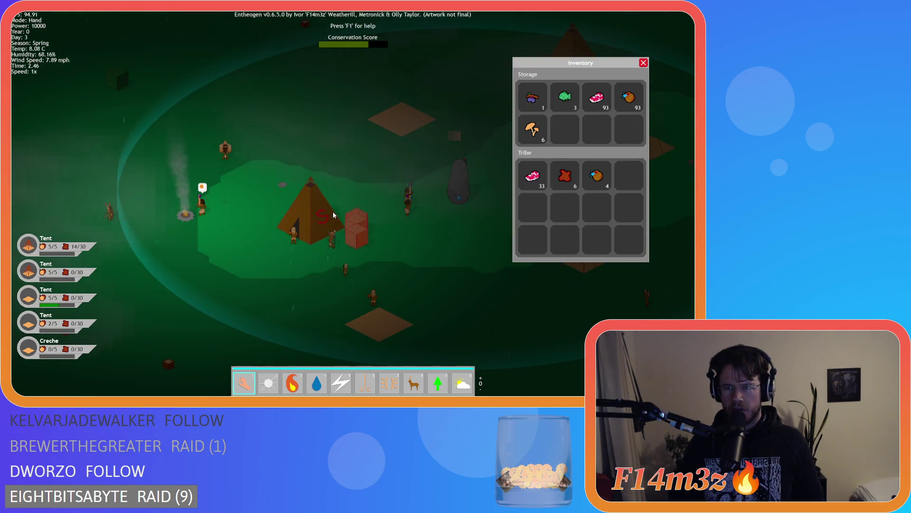
pyautogui.click(332, 212)
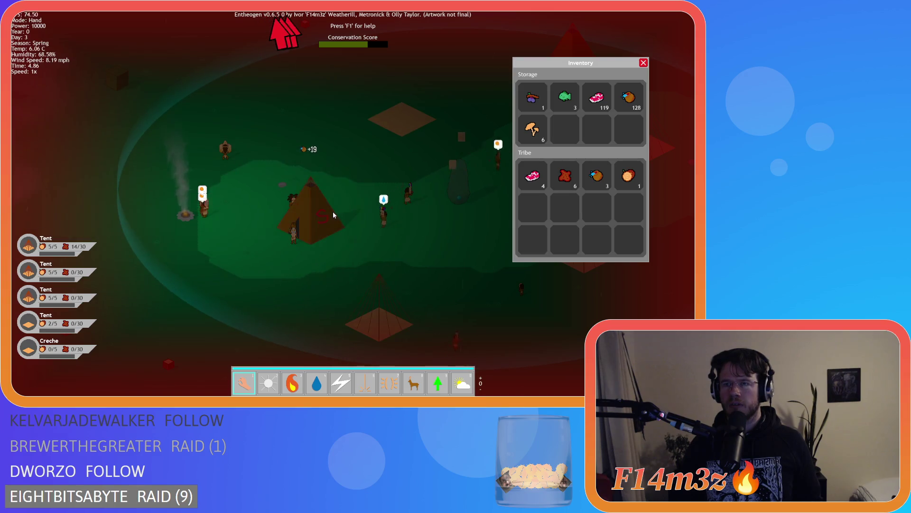
pyautogui.click(279, 14)
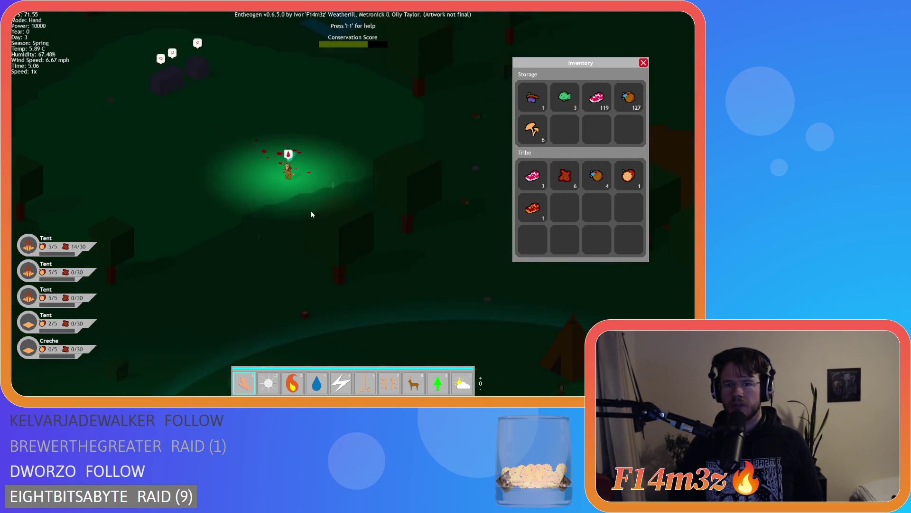
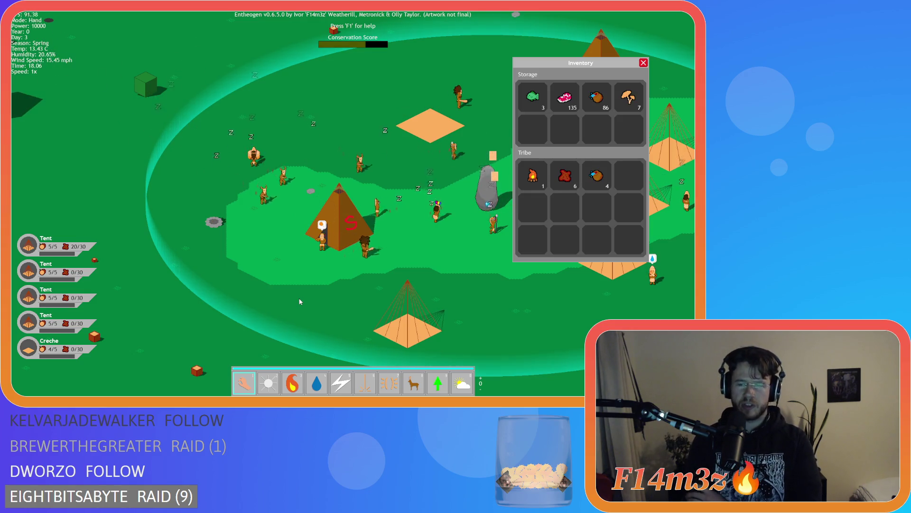
# - Run Entheogen at 8x speed until the inventory holds 14 meat, then return to normal speed
pyautogui.press('+')
pyautogui.press('+')
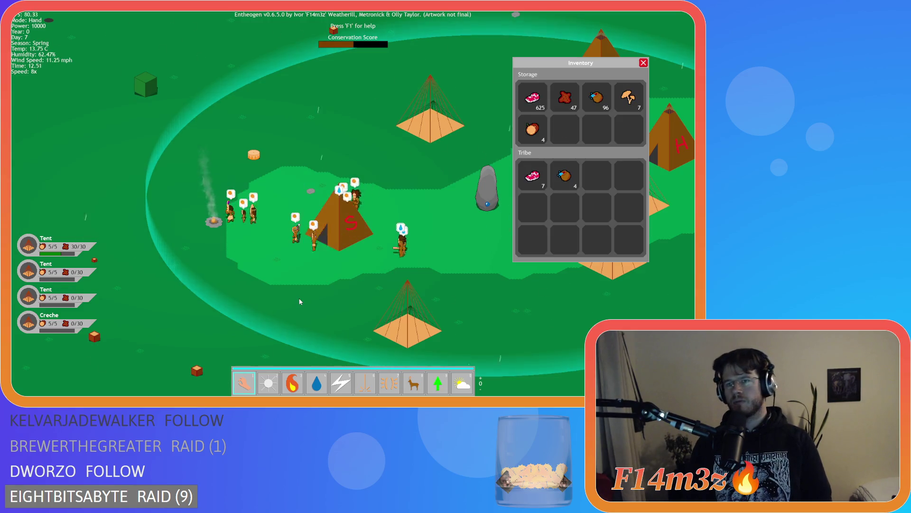
pyautogui.press('-')
pyautogui.press('-')
pyautogui.press('-')
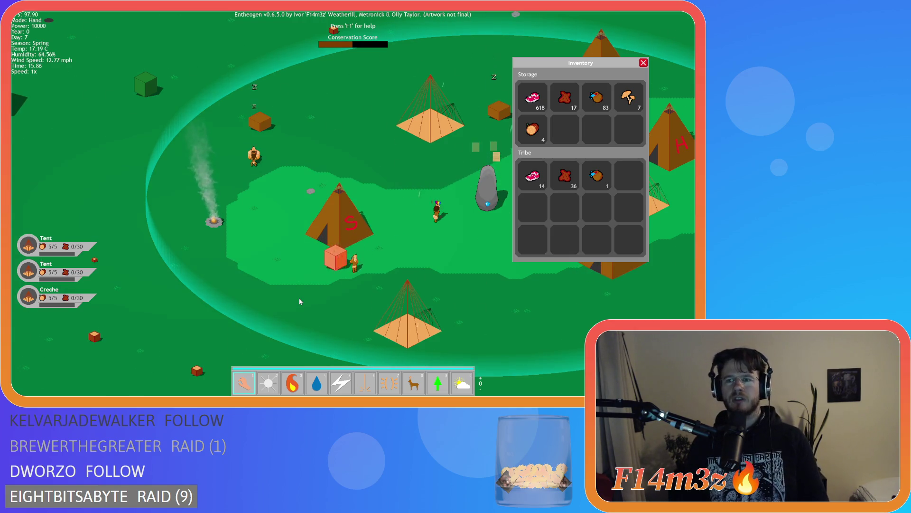
# - Close the Inventory panel and bring up Entheogen's quit prompt
pyautogui.press('Escape')
pyautogui.press('Escape')
# - Confirm quitting the game and return to sc_spoilage's perishable check on line 11
pyautogui.press('y')
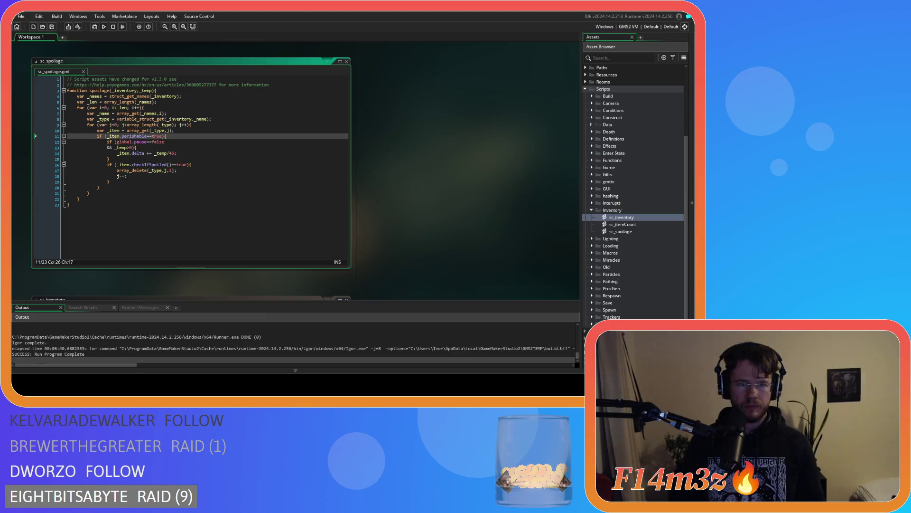
pyautogui.click(232, 181)
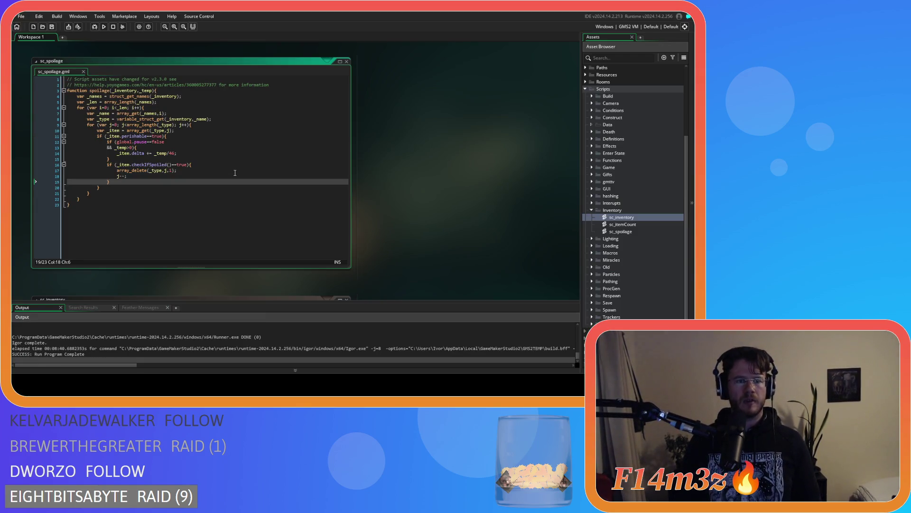
pyautogui.click(182, 137)
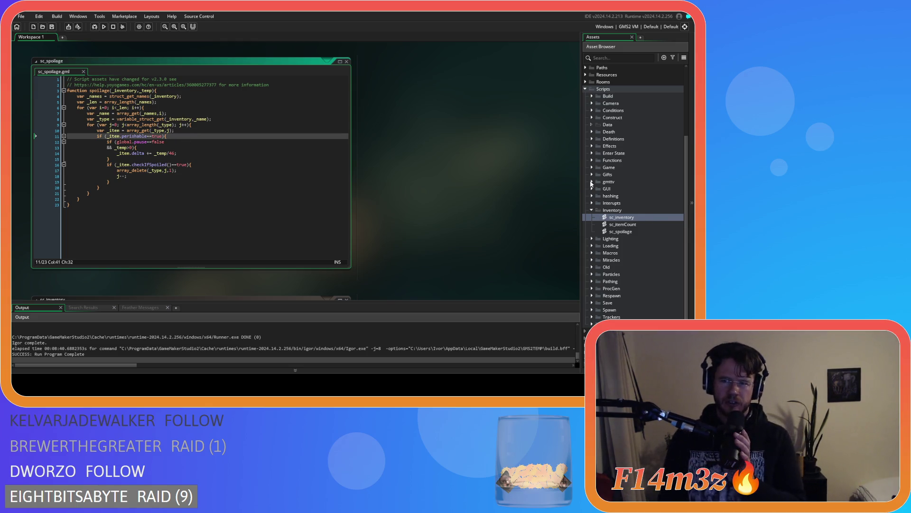
pyautogui.scroll(-1, 605, 168)
pyautogui.scroll(-1, 605, 168)
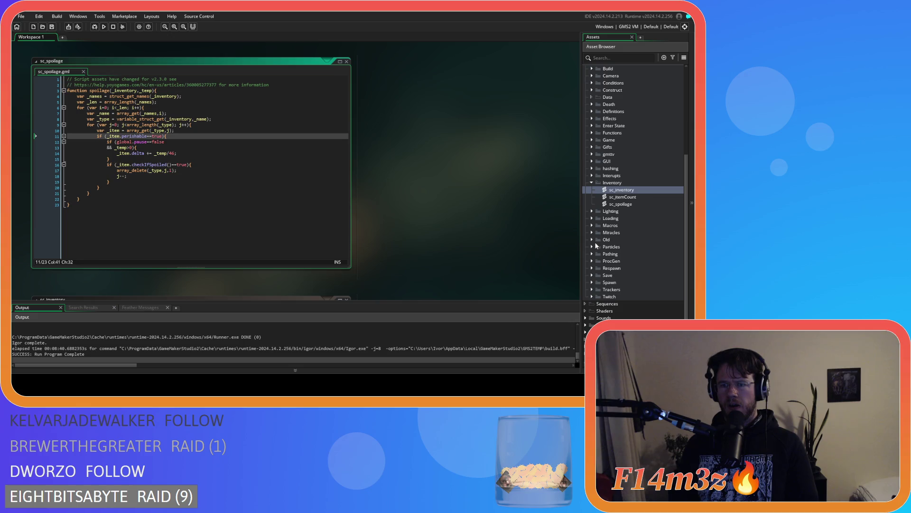
# - Expand the Save scripts folder and open sc_loadInventory
pyautogui.click(592, 275)
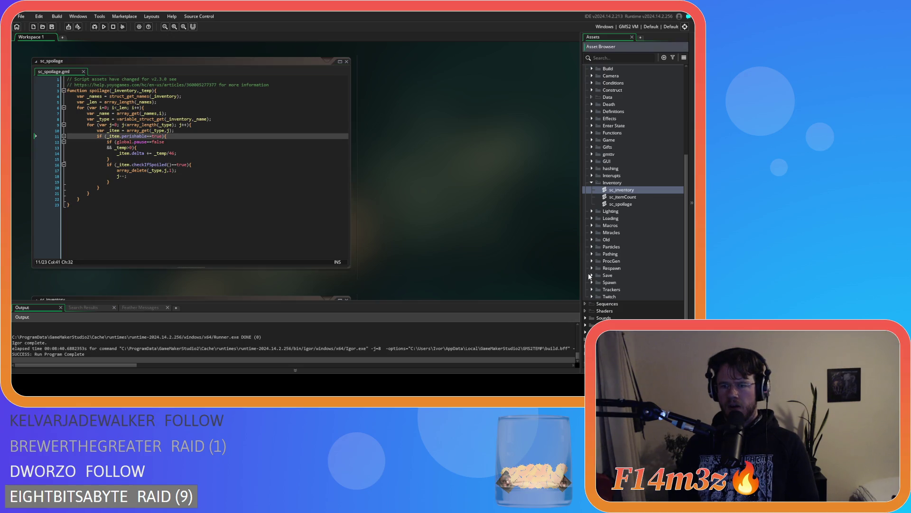
pyautogui.scroll(-10, 593, 274)
pyautogui.doubleClick(626, 225)
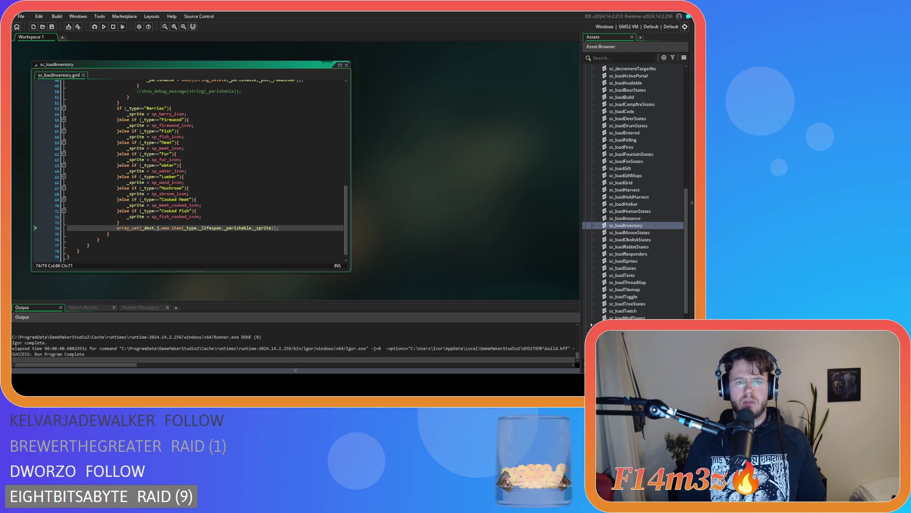
# - Review the Cooked Fish type check and the perishable-parsing lines in sc_loadInventory
pyautogui.press('Up')
pyautogui.press('Up')
pyautogui.press('Up')
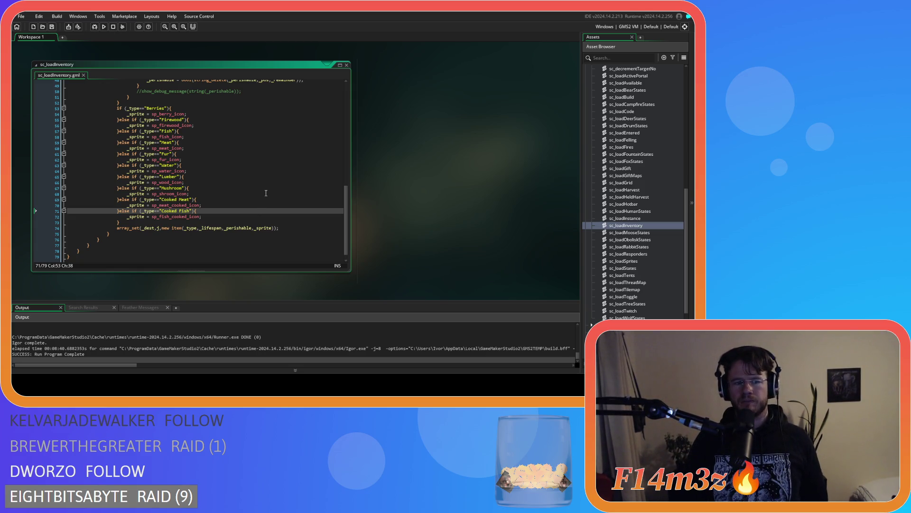
pyautogui.scroll(10, 266, 193)
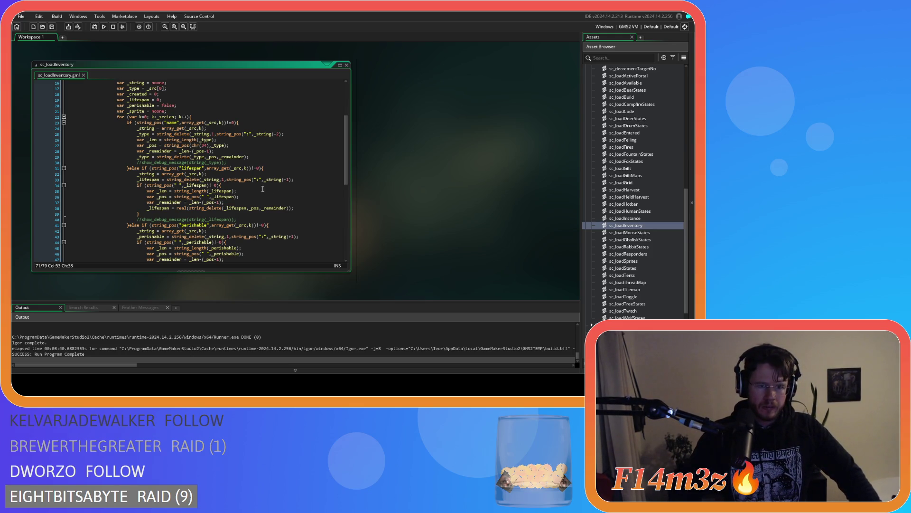
pyautogui.scroll(-3, 262, 189)
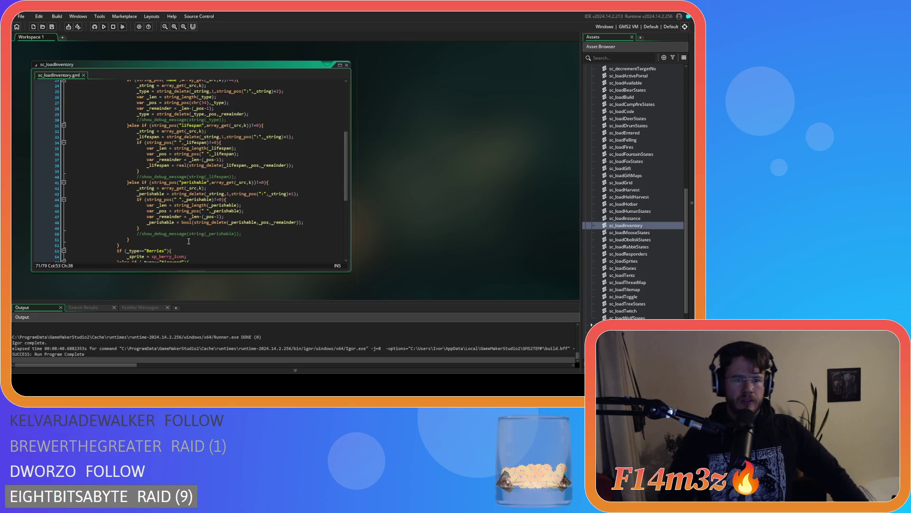
pyautogui.scroll(-3, 188, 241)
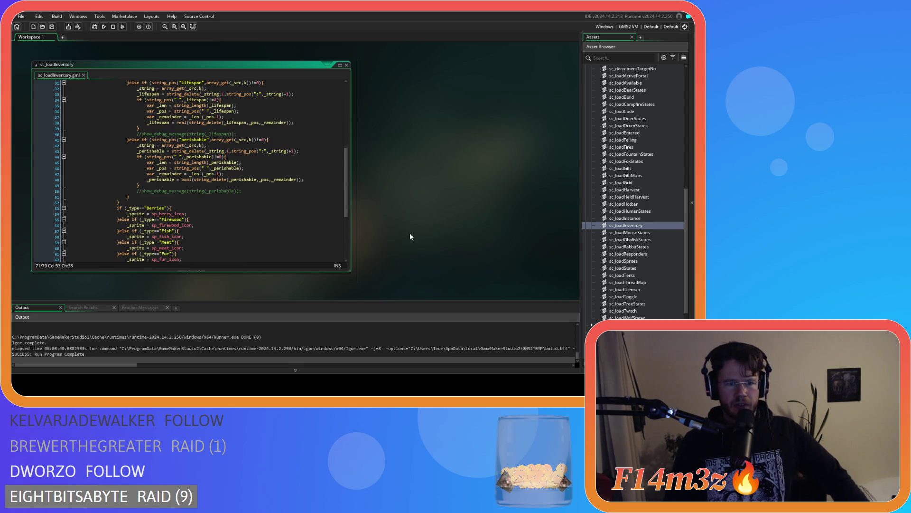
pyautogui.scroll(4, 624, 214)
pyautogui.moveTo(186, 134); pyautogui.dragTo(197, 188)
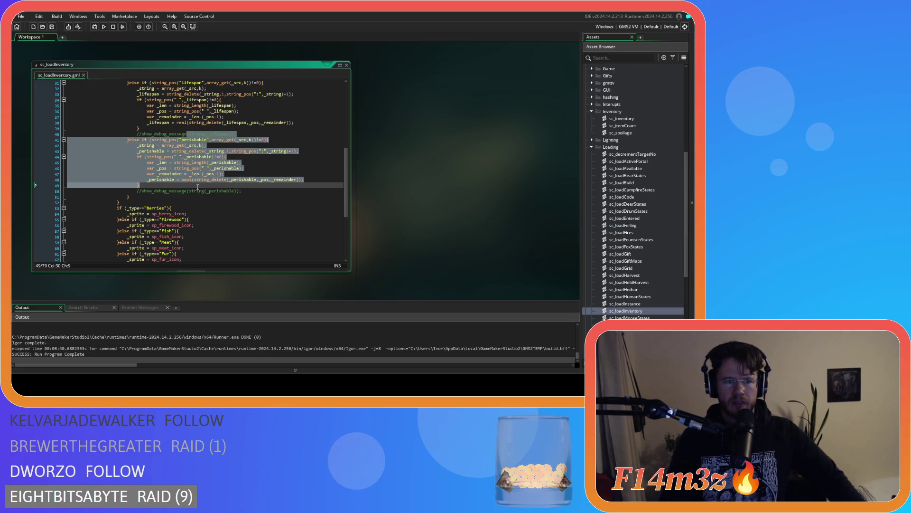
pyautogui.click(266, 191)
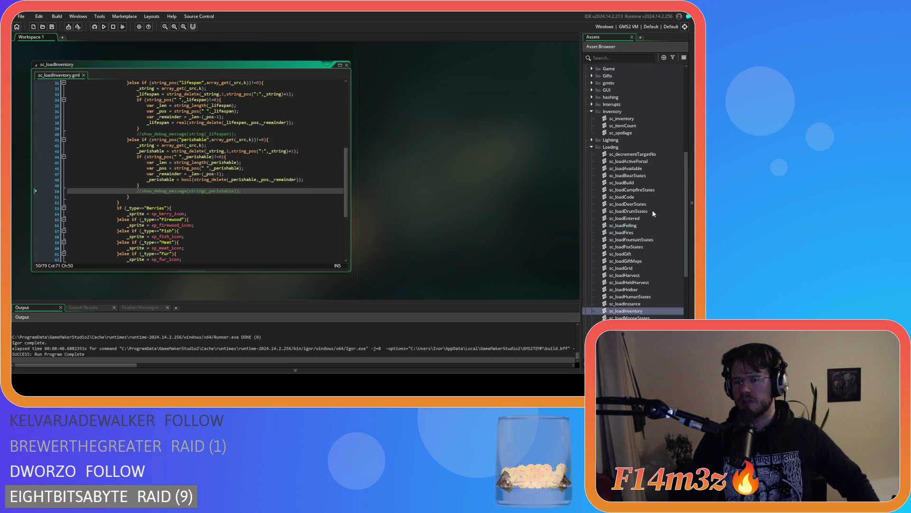
# - Inspect the line converting perishable to a boolean, then reopen sc_spoilage
pyautogui.click(309, 202)
pyautogui.scroll(-3, 657, 210)
pyautogui.scroll(-4, 655, 212)
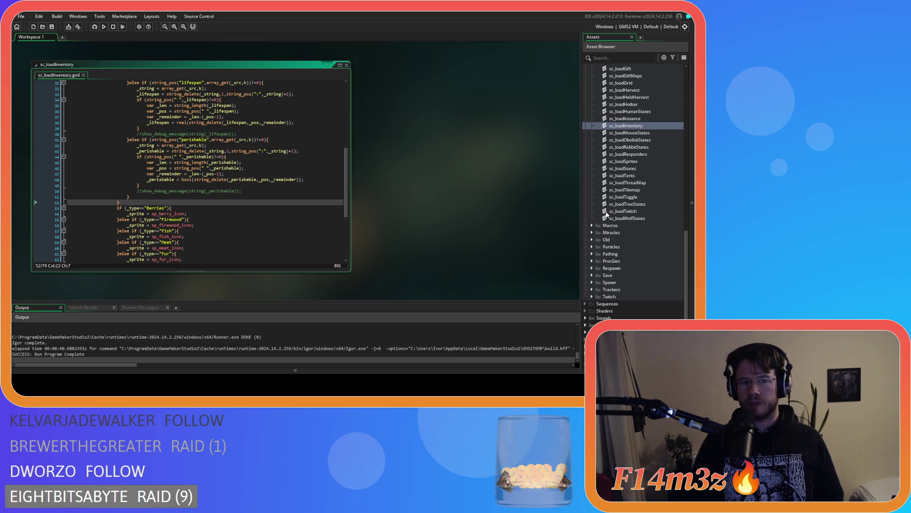
pyautogui.click(313, 179)
pyautogui.scroll(-3, 321, 204)
pyautogui.scroll(6, 321, 205)
pyautogui.scroll(1, 320, 205)
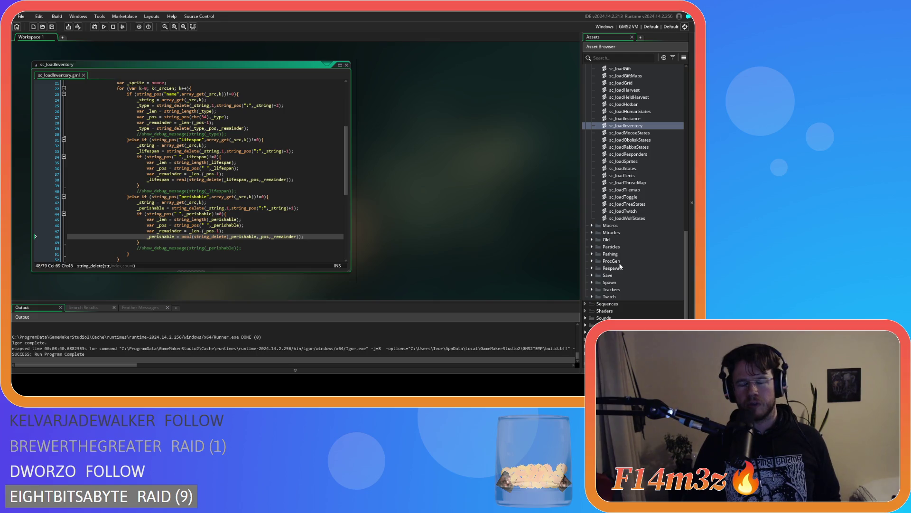
pyautogui.click(321, 234)
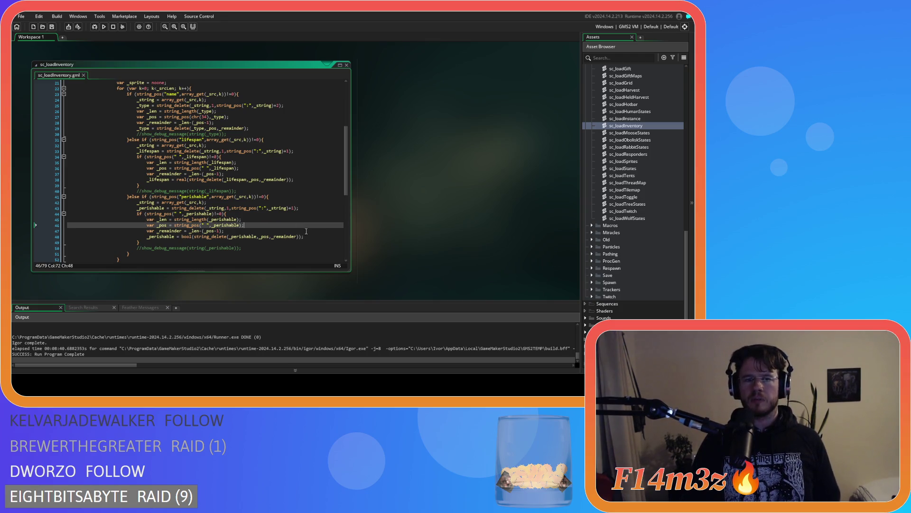
pyautogui.scroll(10, 668, 215)
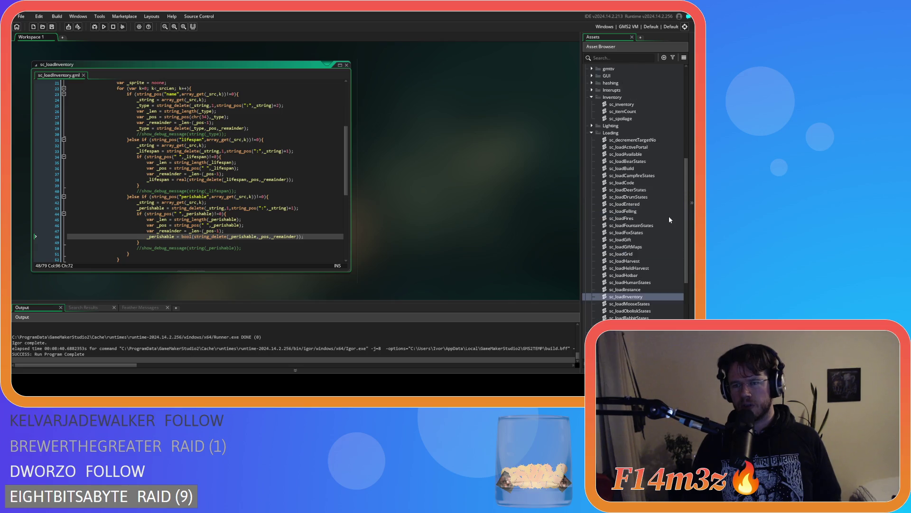
pyautogui.doubleClick(620, 261)
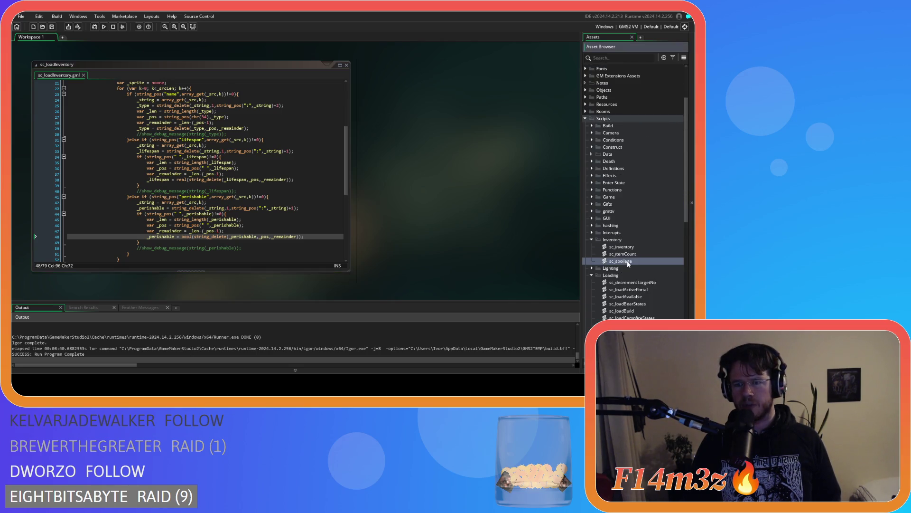
# - Examine the delta condition and the checkIfSpoiled call on line 16 of sc_spoilage
pyautogui.click(195, 151)
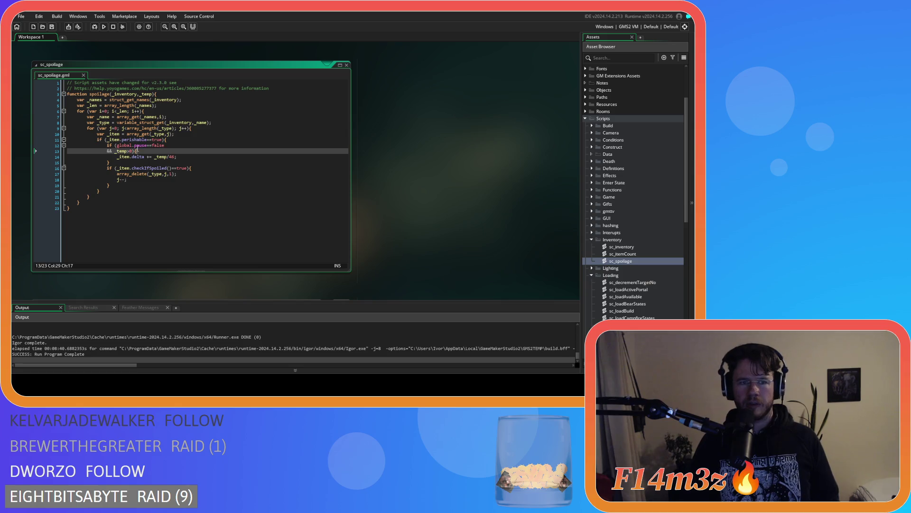
pyautogui.click(194, 168)
pyautogui.click(190, 197)
pyautogui.click(183, 174)
pyautogui.click(152, 168)
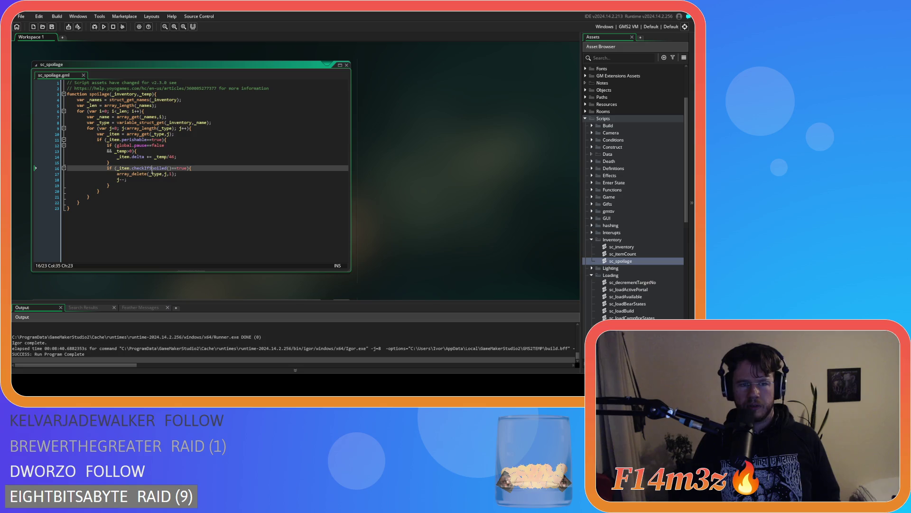
pyautogui.scroll(-4, 626, 189)
# - Open sc_inventory and inspect checkIfSpoiled's delta-versus-lifespan comparison and its return true
pyautogui.click(624, 163)
pyautogui.doubleClick(625, 164)
pyautogui.scroll(-10, 213, 190)
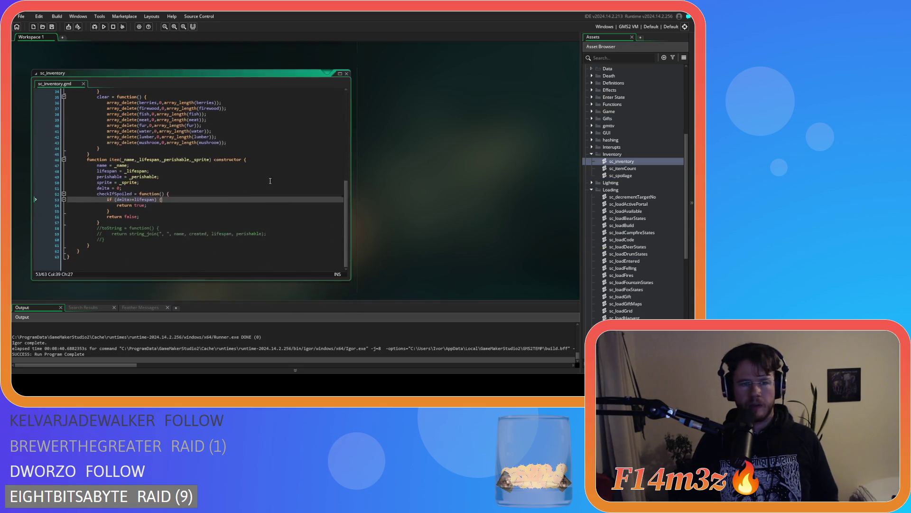
pyautogui.click(243, 196)
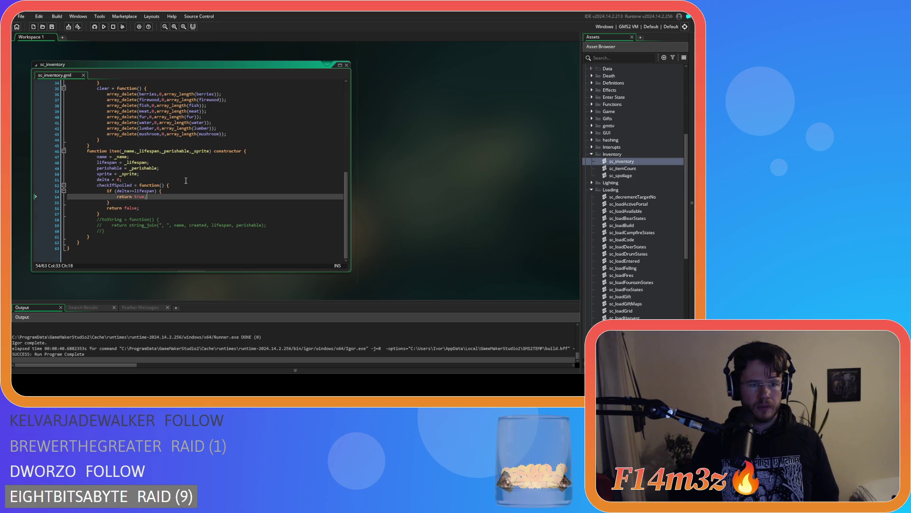
pyautogui.click(121, 190)
pyautogui.scroll(6, 190, 199)
pyautogui.scroll(-5, 267, 204)
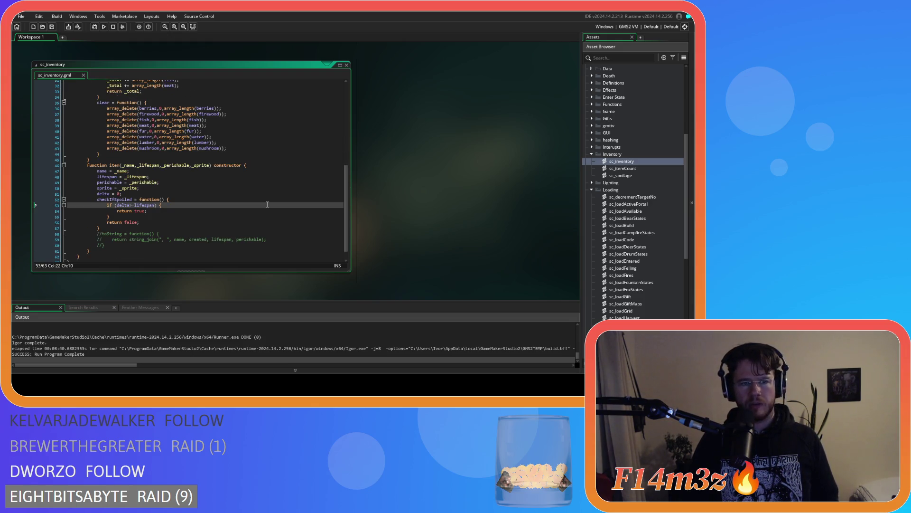
pyautogui.scroll(5, 448, 233)
# - Edit line 16 to call _item.checkIfSpoiled()==true above the array_delete(_type,j,1); j--; lines
pyautogui.moveTo(129, 165)
pyautogui.mouseDown()
pyautogui.moveTo(201, 176)
pyautogui.moveTo(145, 168)
pyautogui.moveTo(171, 171)
pyautogui.mouseUp()
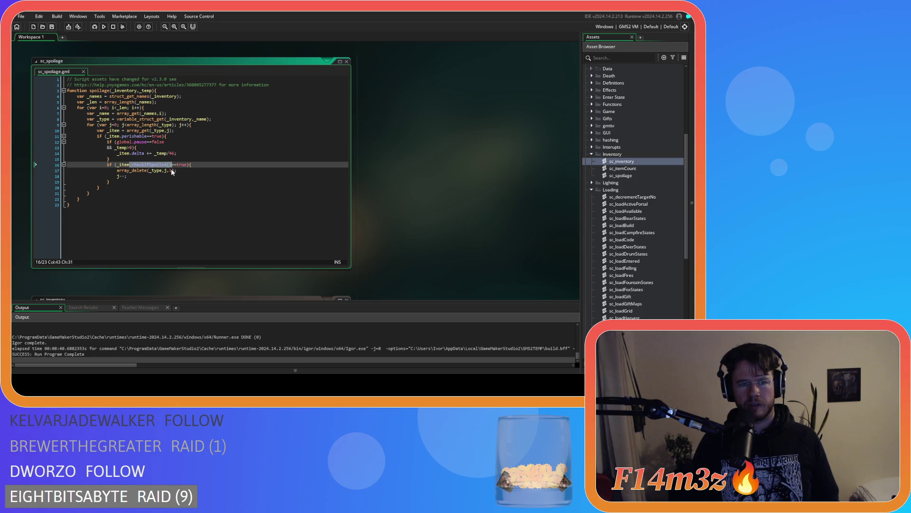
pyautogui.click(209, 170)
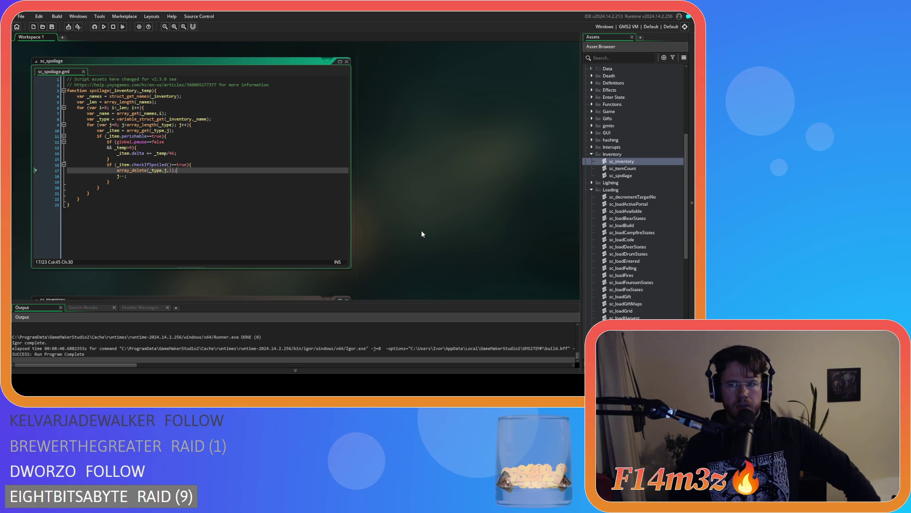
pyautogui.scroll(6, 460, 235)
pyautogui.scroll(-5, 492, 247)
pyautogui.scroll(3, 645, 243)
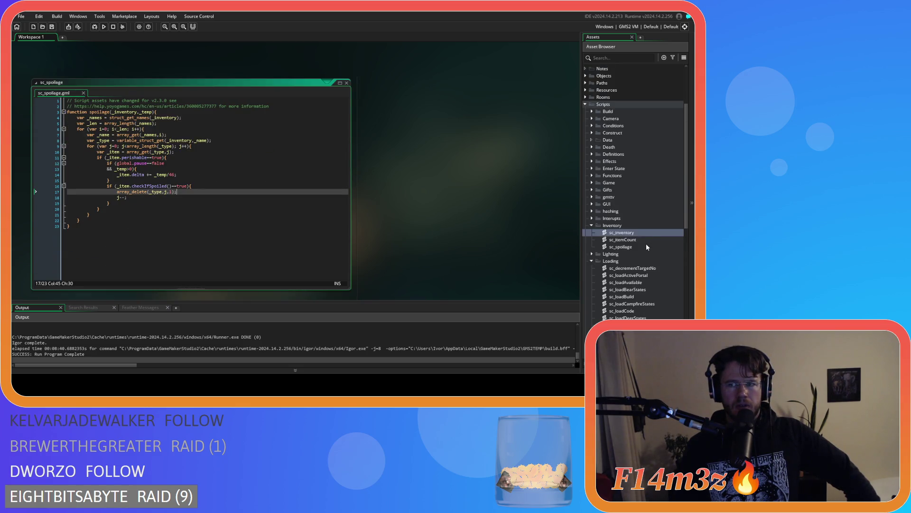
pyautogui.scroll(3, 645, 243)
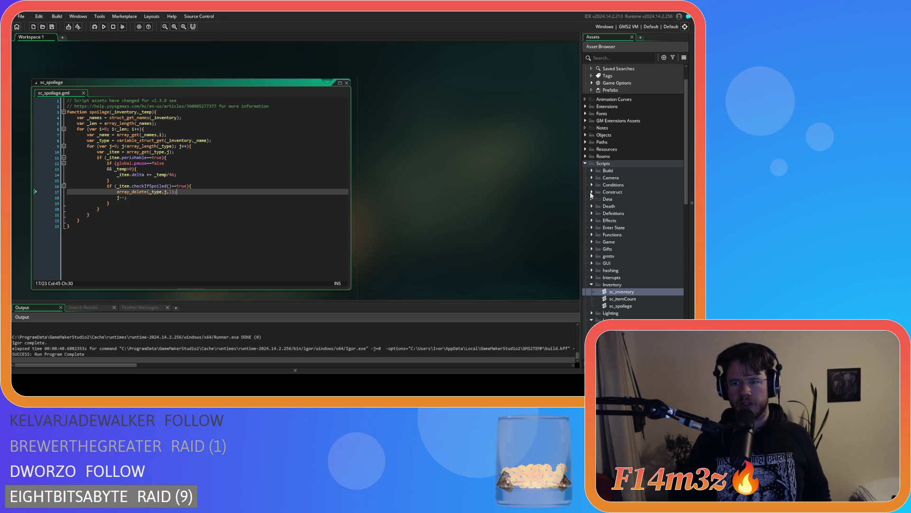
# - Open the ob_store object from the Construct folder and its Step event
pyautogui.click(585, 135)
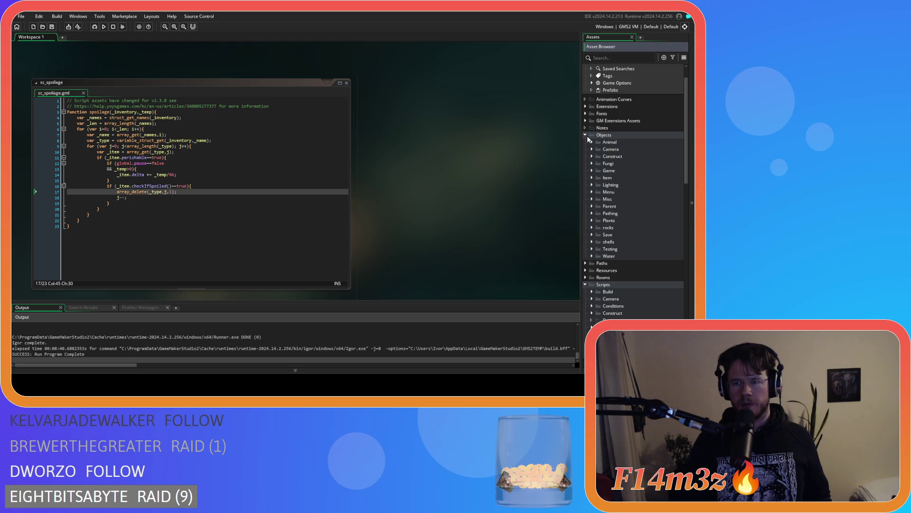
pyautogui.click(592, 163)
pyautogui.click(591, 164)
pyautogui.click(591, 156)
pyautogui.doubleClick(618, 270)
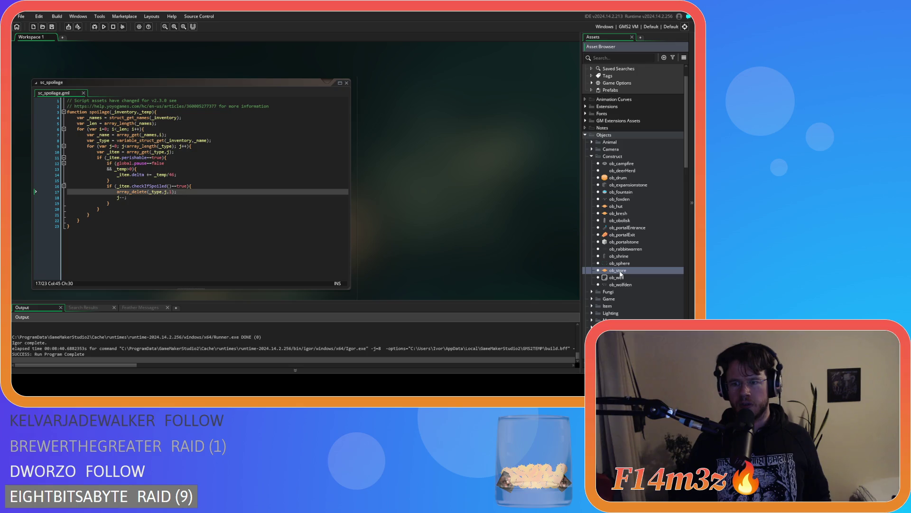
pyautogui.doubleClick(167, 91)
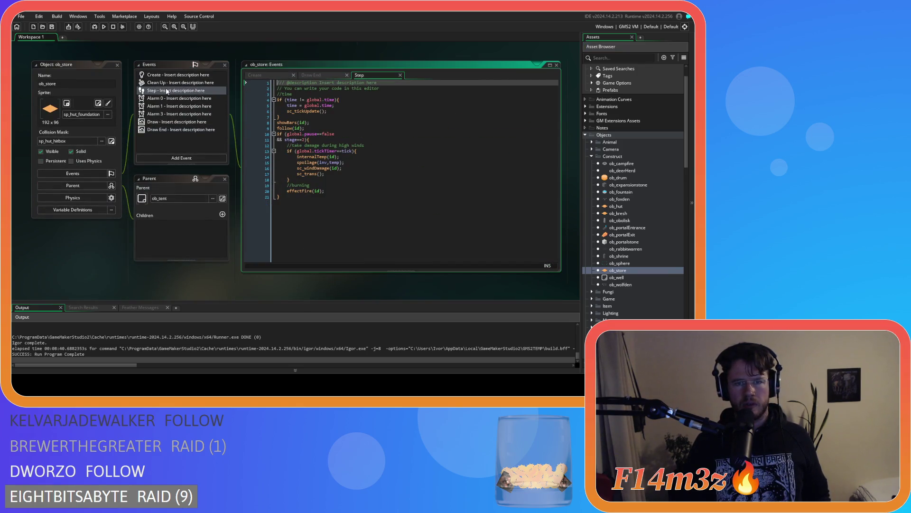
# - Open sc_spoilage from the spoilage(inv,temp) call on line 15 of the Step code
pyautogui.click(324, 196)
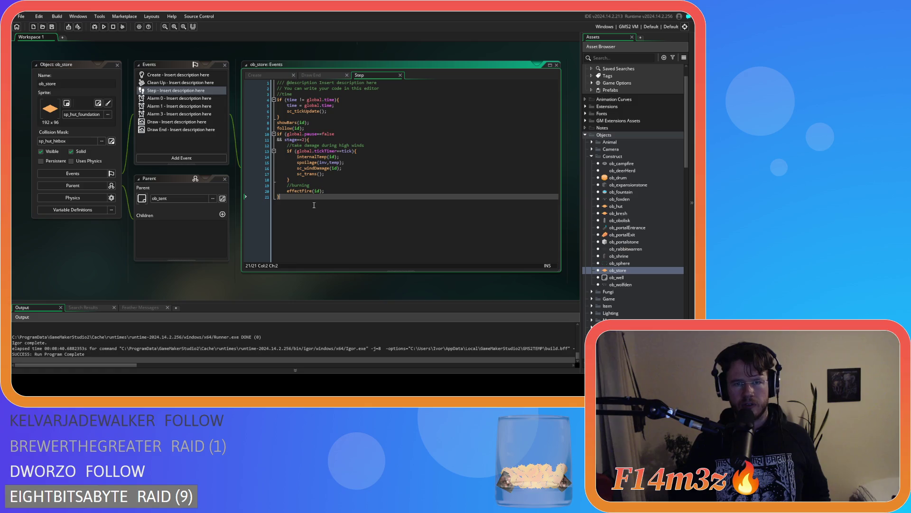
pyautogui.click(355, 118)
pyautogui.click(370, 156)
pyautogui.click(380, 173)
pyautogui.click(385, 165)
pyautogui.middleClick(307, 163)
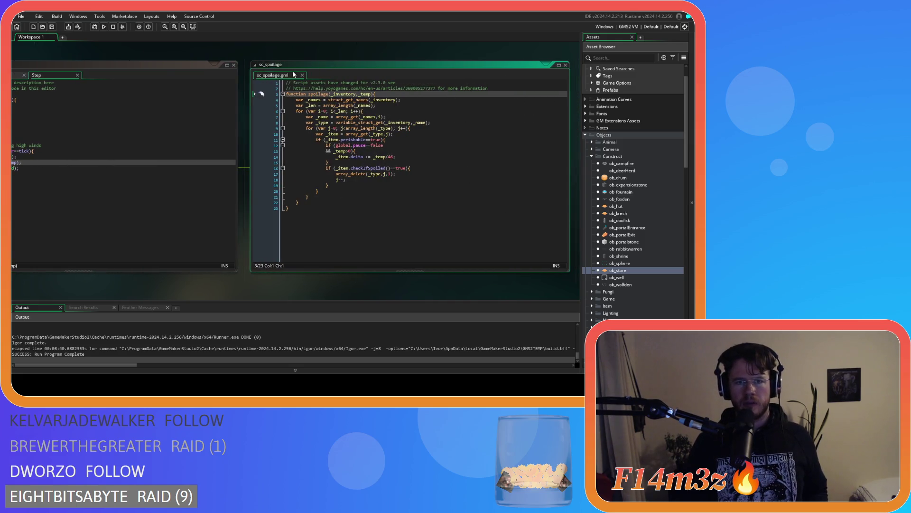
pyautogui.click(303, 74)
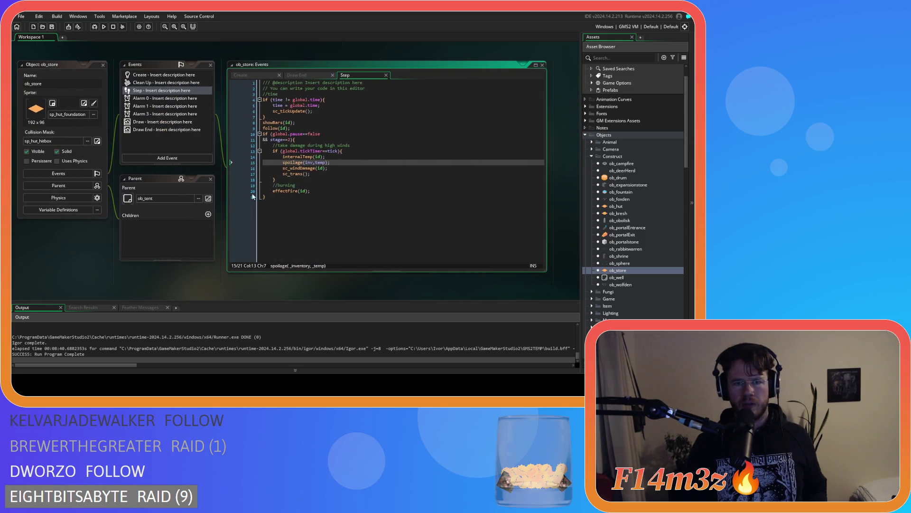
pyautogui.middleClick(300, 162)
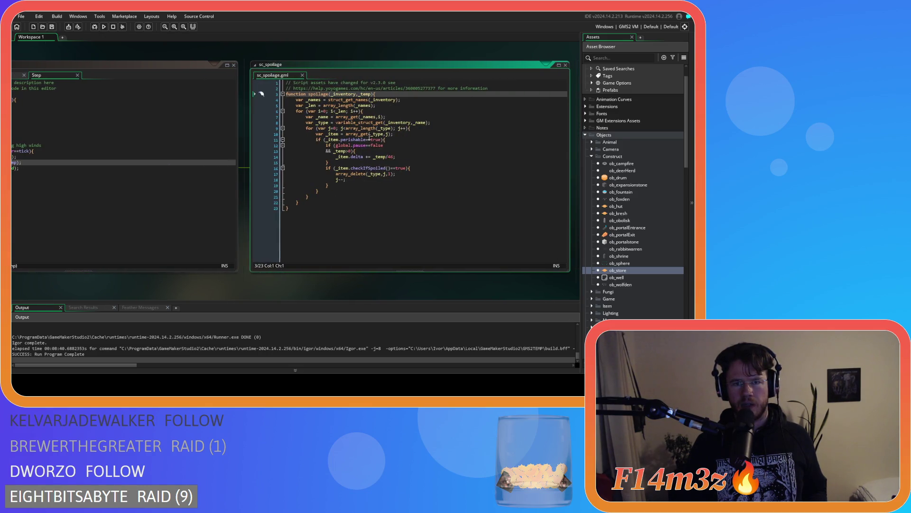
# - Check sc_spoilage's _temp parameter and checkIfSpoiled() condition beside the ob_store Step code
pyautogui.click(412, 141)
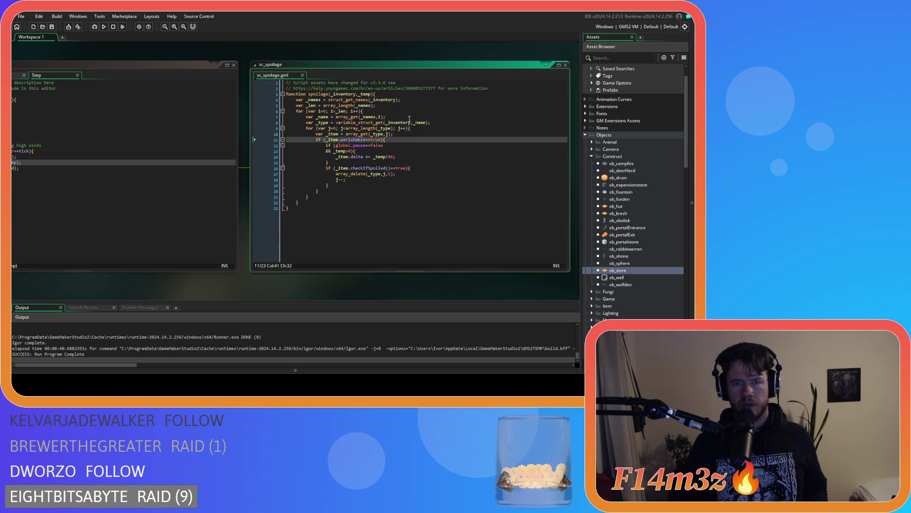
pyautogui.click(372, 93)
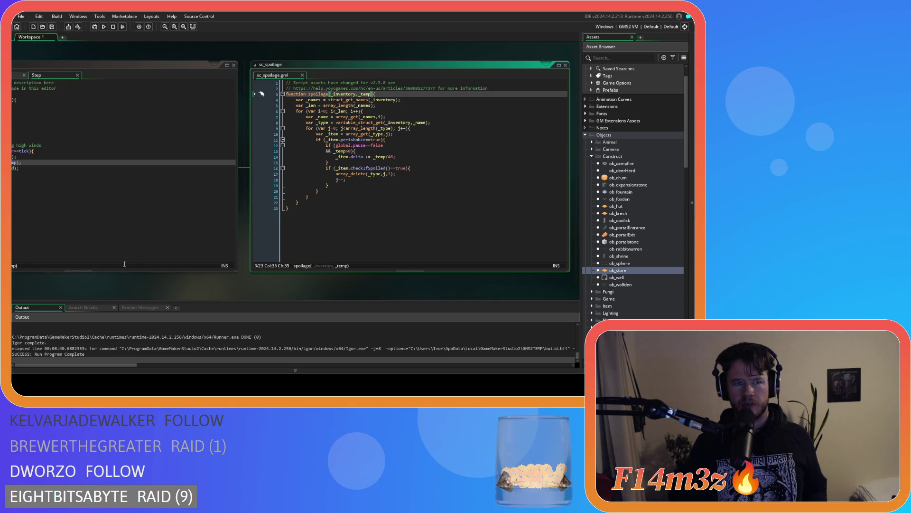
pyautogui.click(124, 263)
pyautogui.moveTo(333, 291)
pyautogui.mouseDown()
pyautogui.moveTo(155, 291)
pyautogui.moveTo(221, 283)
pyautogui.mouseUp()
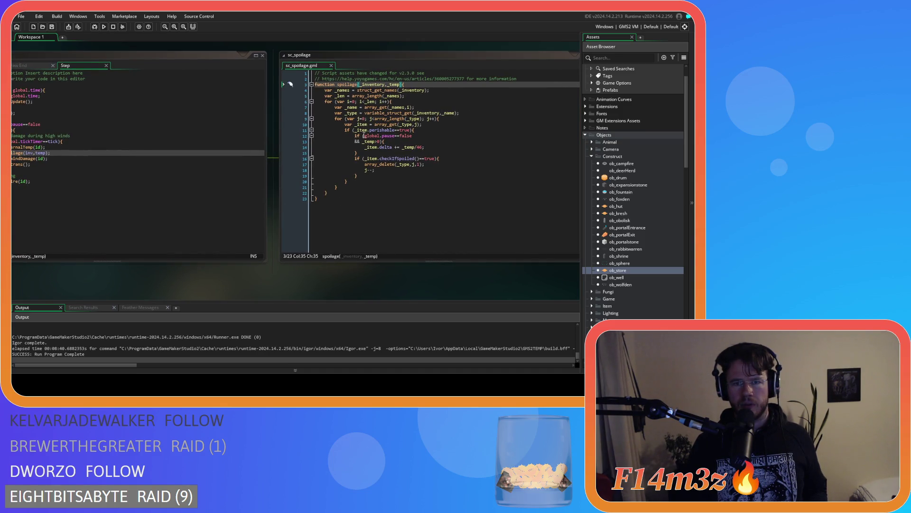
pyautogui.moveTo(380, 162); pyautogui.dragTo(419, 163)
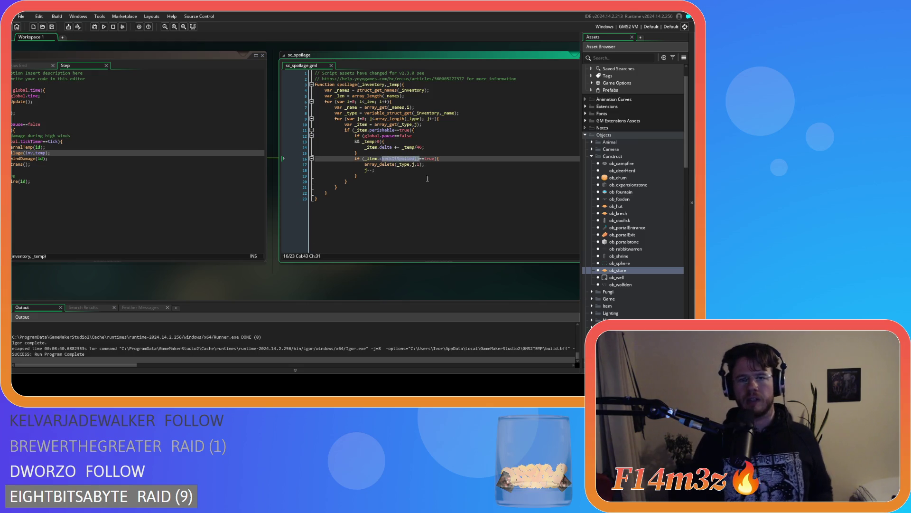
pyautogui.press('Down')
pyautogui.press('Down')
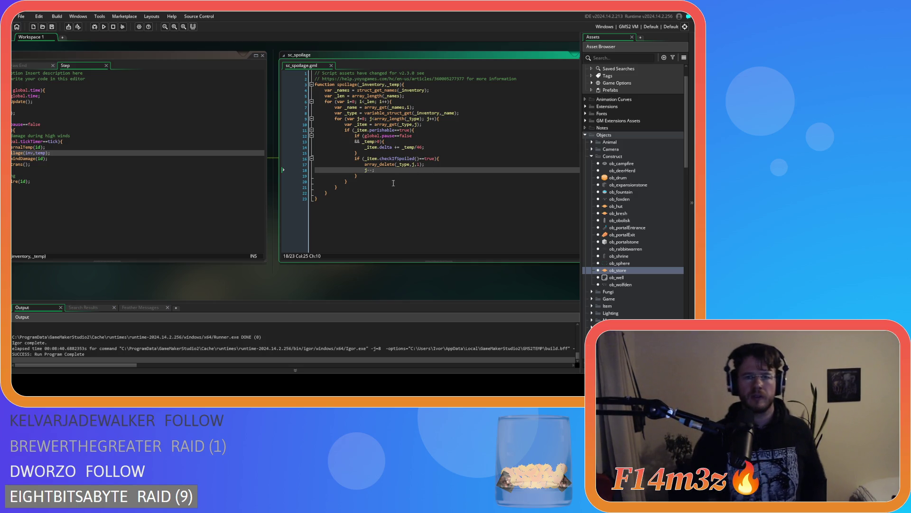
pyautogui.hscroll(-3, 104, 231)
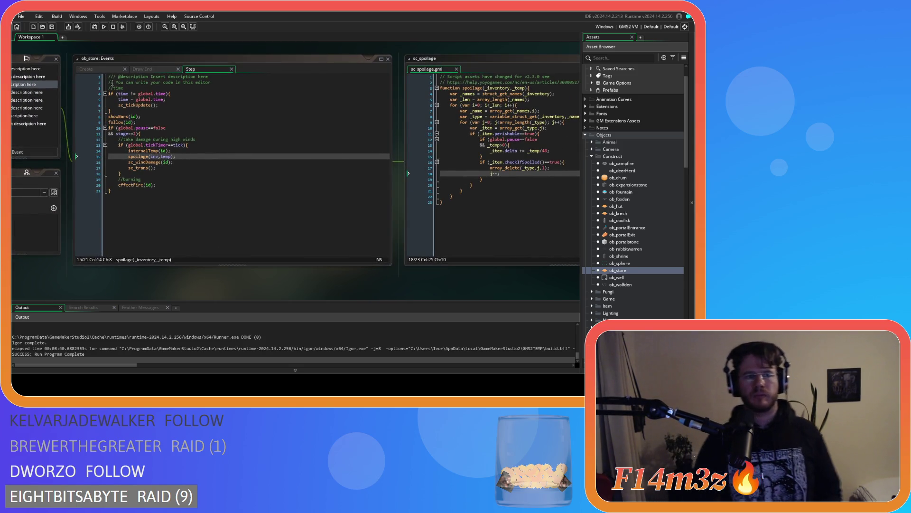
# - Search ob_store's Create event for 'delta', then bring sc_spoilage back into view
pyautogui.click(98, 70)
pyautogui.click(159, 128)
pyautogui.hotkey('ctrl', 'f')
pyautogui.write('delta')
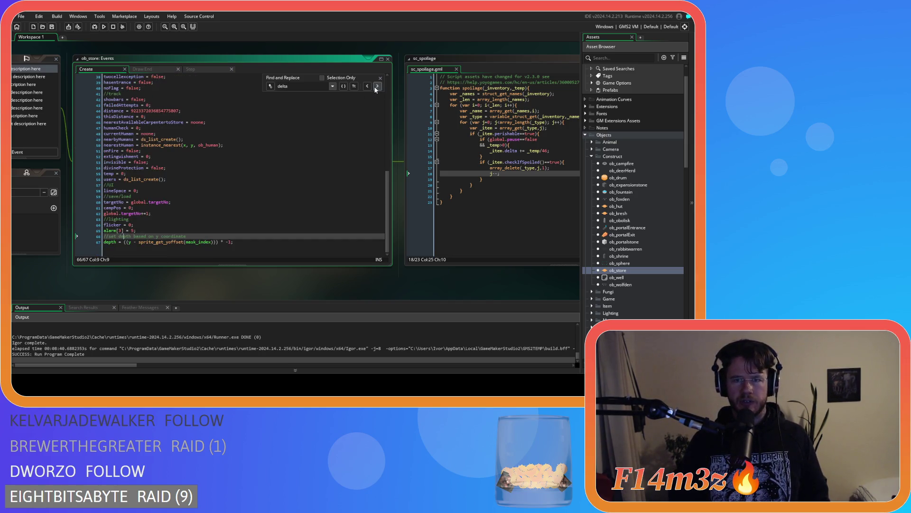
pyautogui.press('Escape')
pyautogui.click(541, 163)
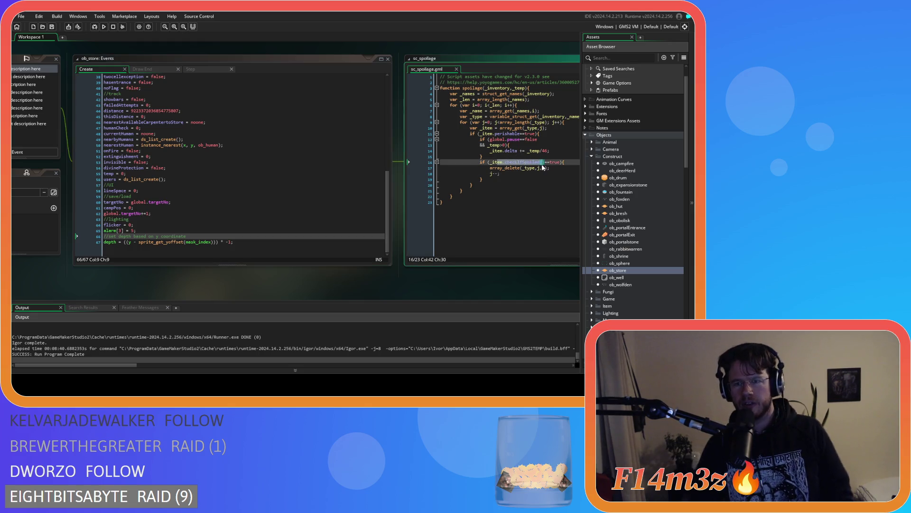
pyautogui.moveTo(347, 297); pyautogui.dragTo(183, 275)
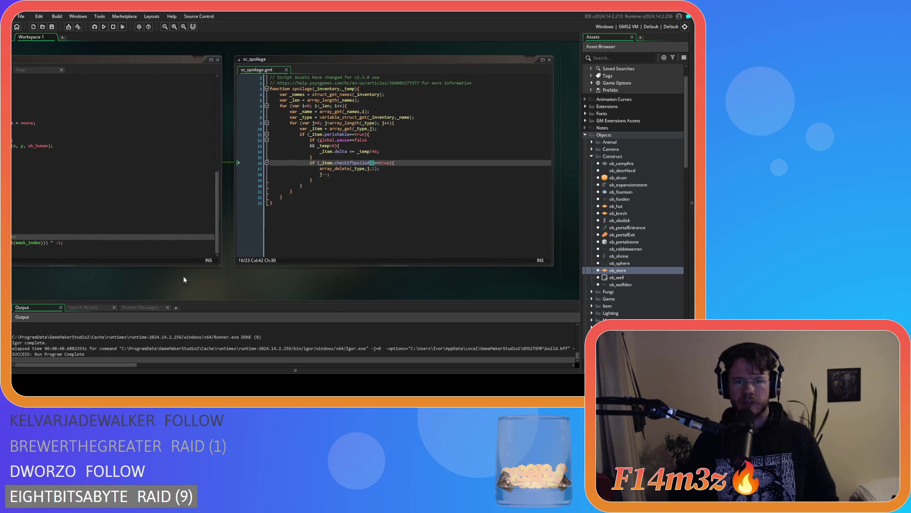
# - Insert a new empty line 15 after the delta decrement on line 14
pyautogui.moveTo(346, 287); pyautogui.dragTo(272, 289)
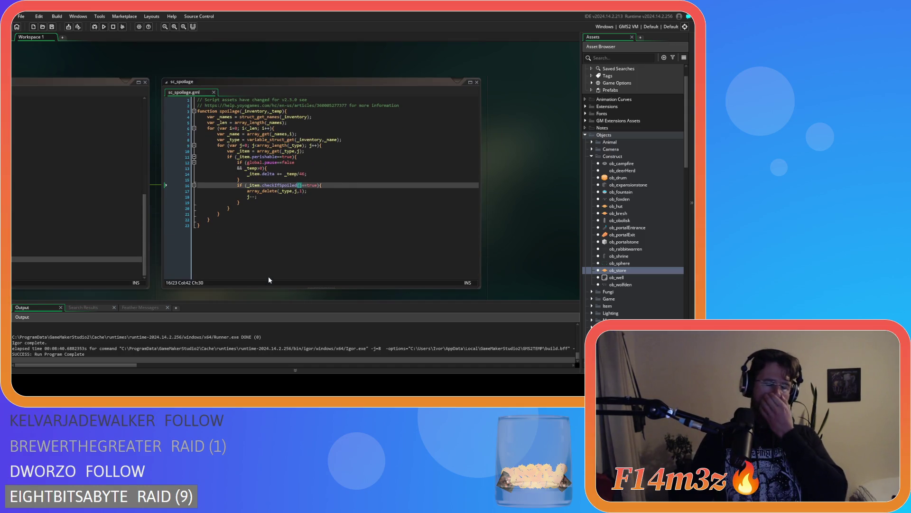
pyautogui.scroll(-1, 252, 297)
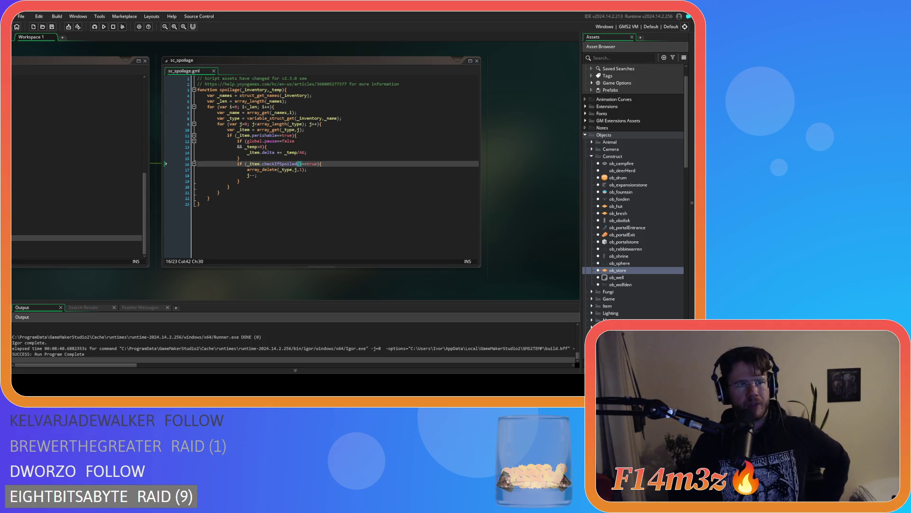
pyautogui.click(321, 146)
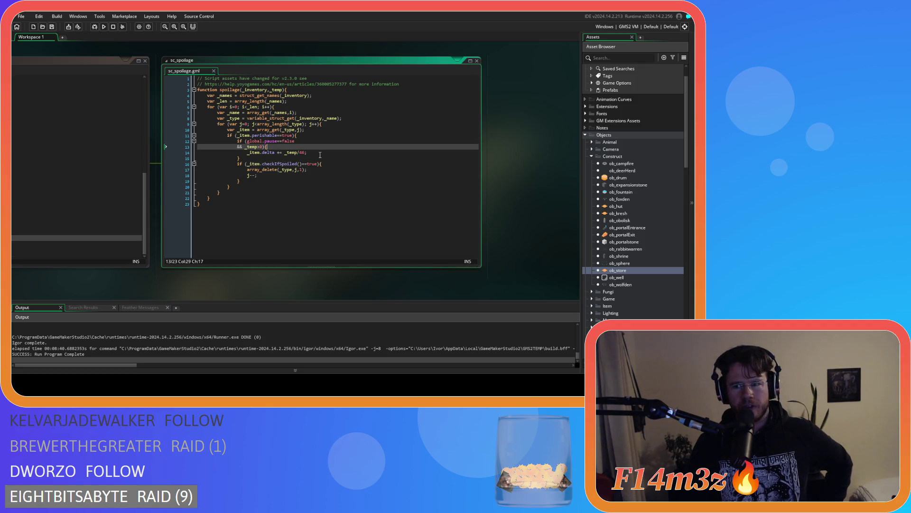
pyautogui.click(337, 170)
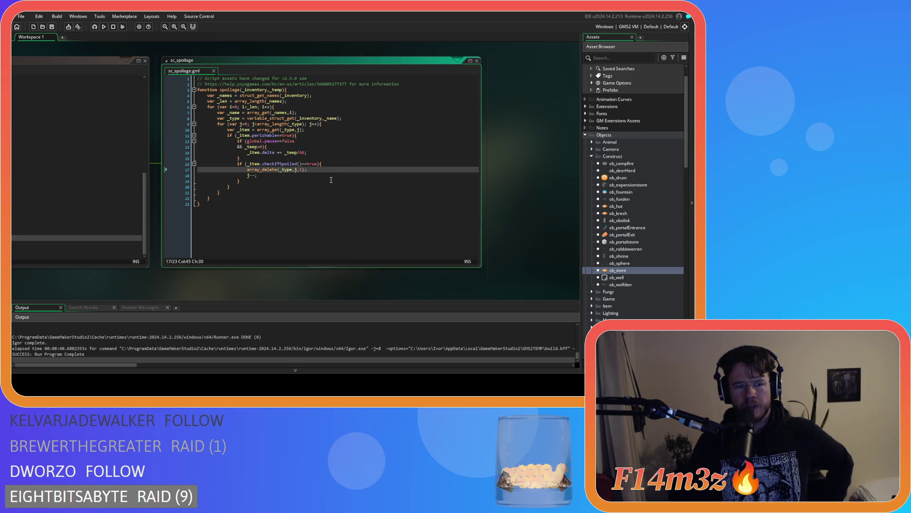
pyautogui.click(331, 180)
pyautogui.click(324, 158)
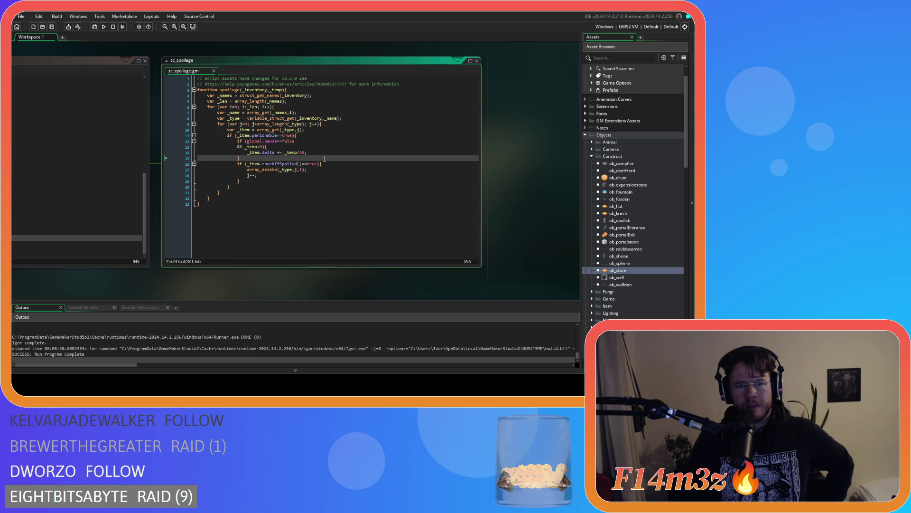
pyautogui.click(323, 152)
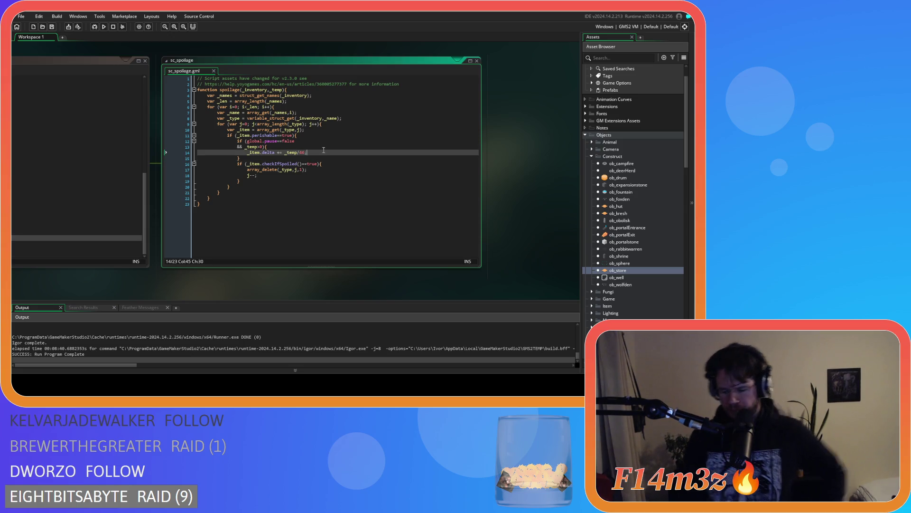
pyautogui.press('Return')
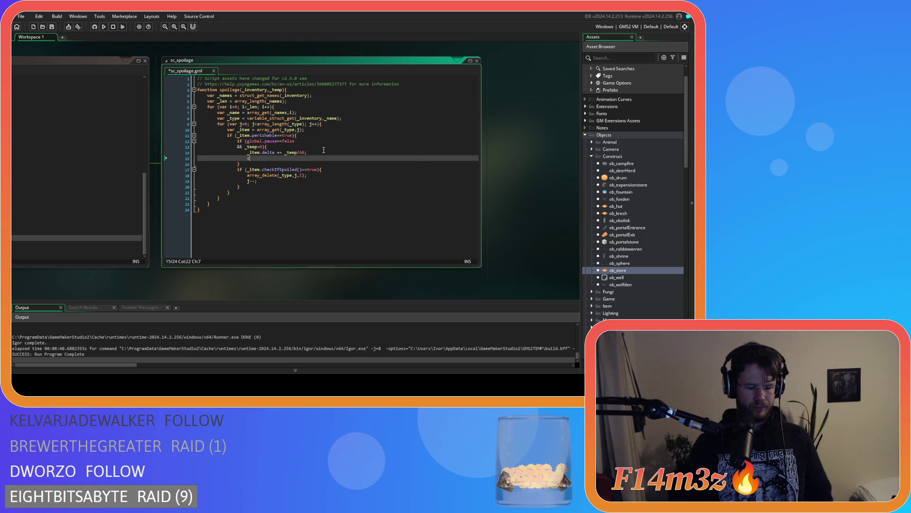
# - Add show_debug_message(_item.delta); on line 15, save sc_spoilage and run the game with F5
pyautogui.write('how_de')
pyautogui.press('Down')
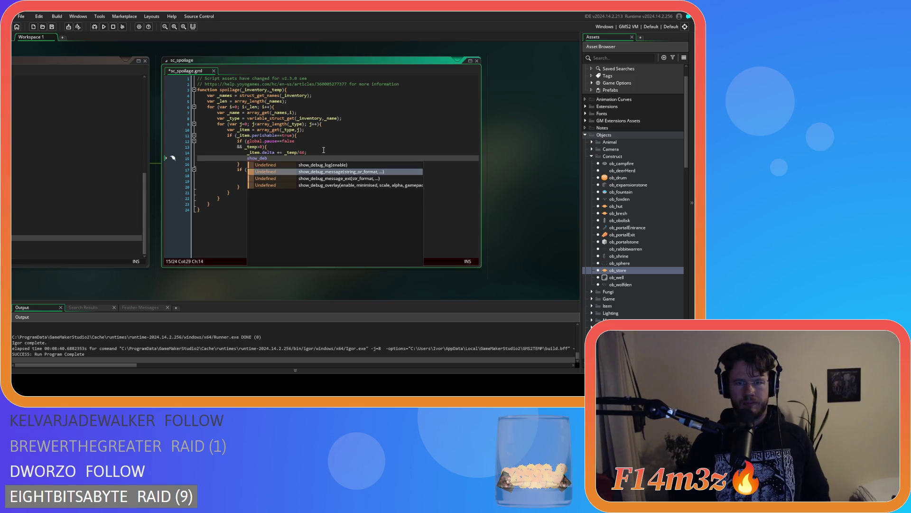
pyautogui.press('Return')
pyautogui.write('_item.delta')
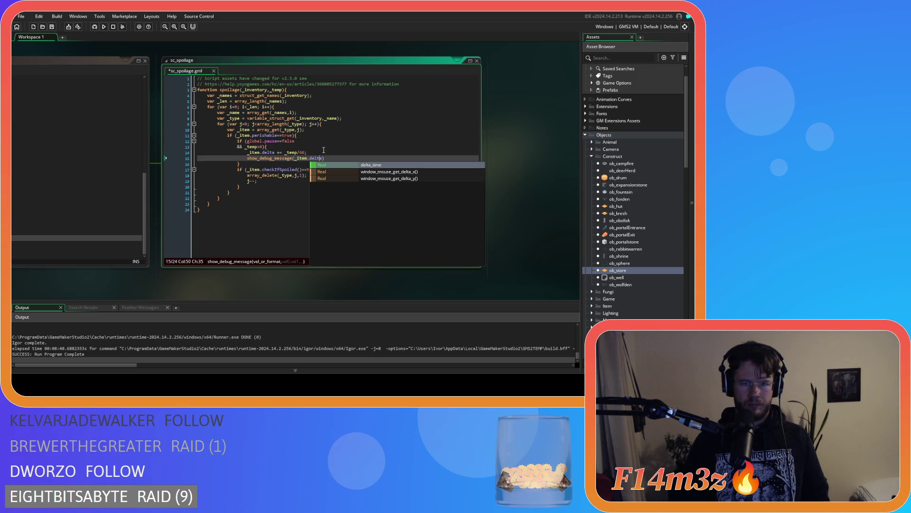
pyautogui.press('Left')
pyautogui.press('Left')
pyautogui.press('Left')
pyautogui.write('st')
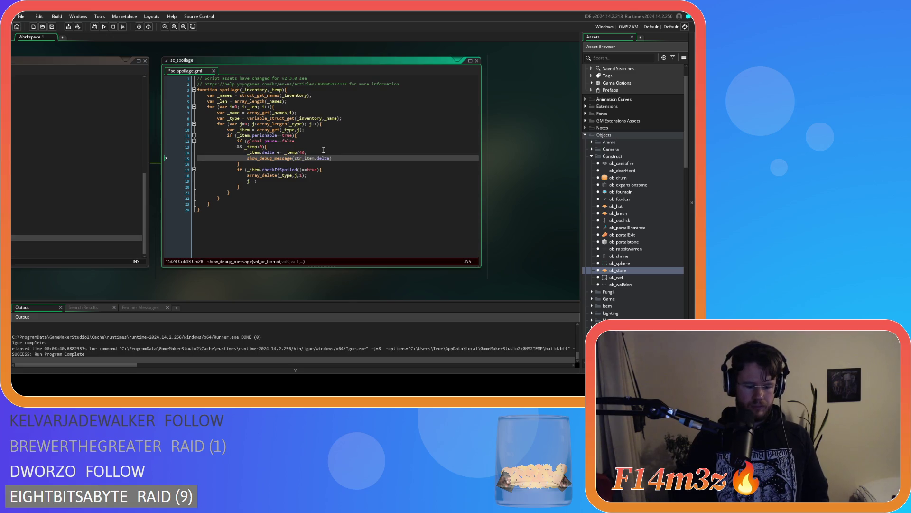
pyautogui.press('BackSpace')
pyautogui.press('BackSpace')
pyautogui.press('Left')
pyautogui.press('Left')
pyautogui.press('End')
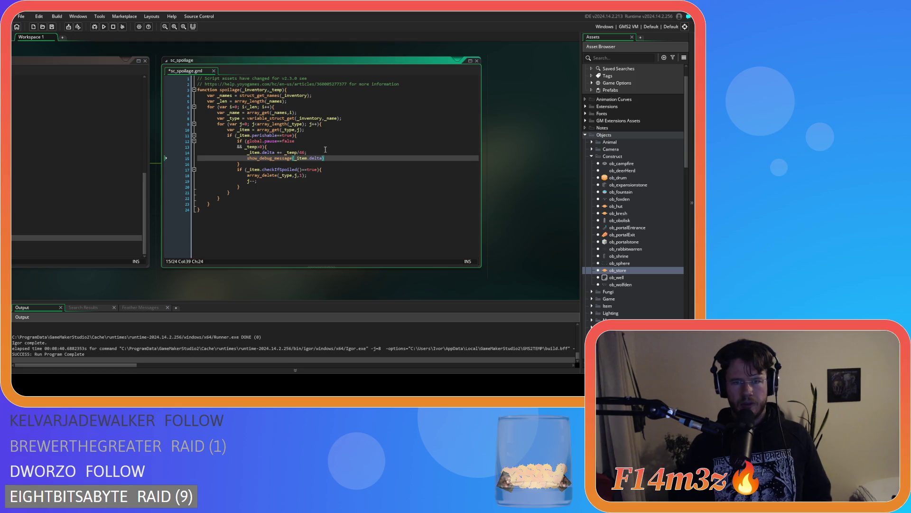
pyautogui.write(';')
pyautogui.hotkey('ctrl', 's')
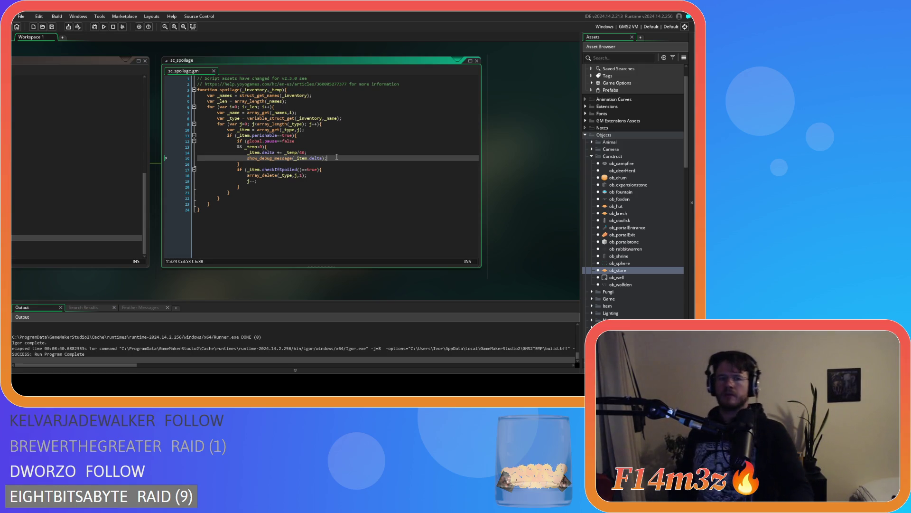
pyautogui.press('F5')
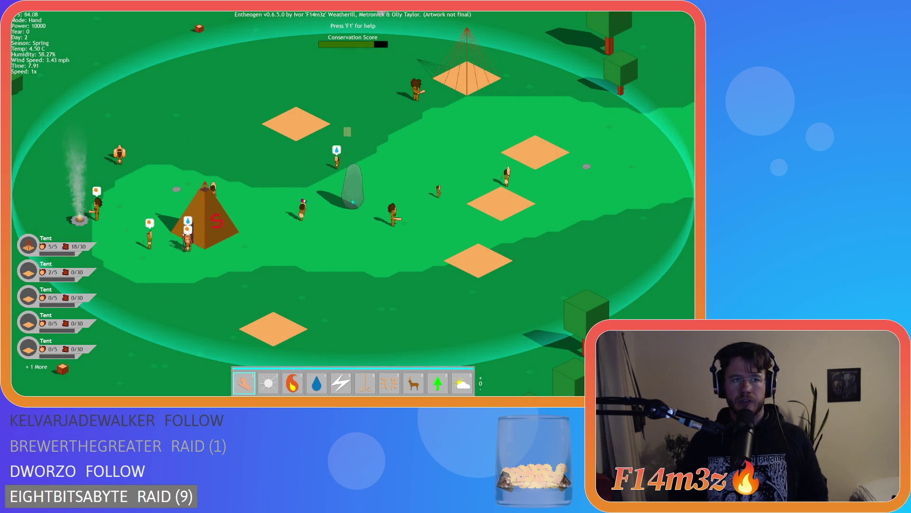
# - Stop the game, delete the show_debug_message line and save sc_spoilage
pyautogui.press('Escape')
pyautogui.press('Down')
pyautogui.press('Down')
pyautogui.press('Down')
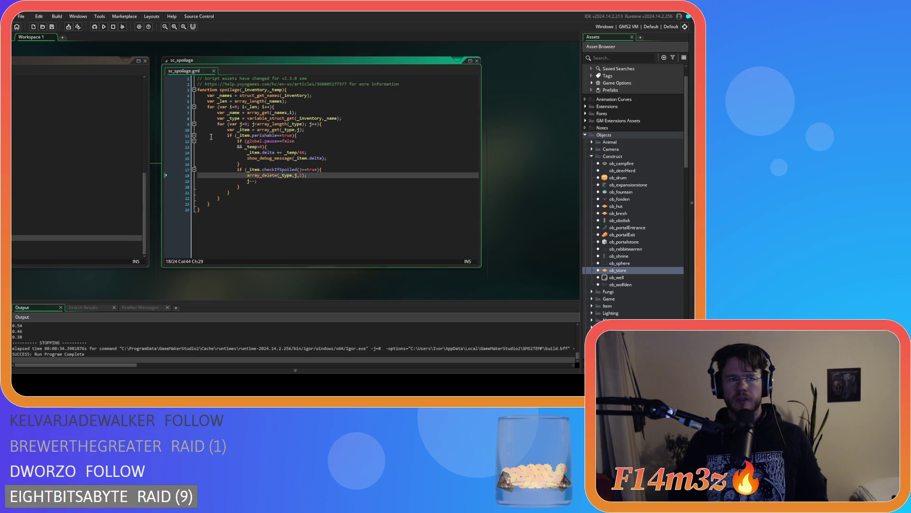
pyautogui.scroll(2, 49, 338)
pyautogui.scroll(-3, 49, 341)
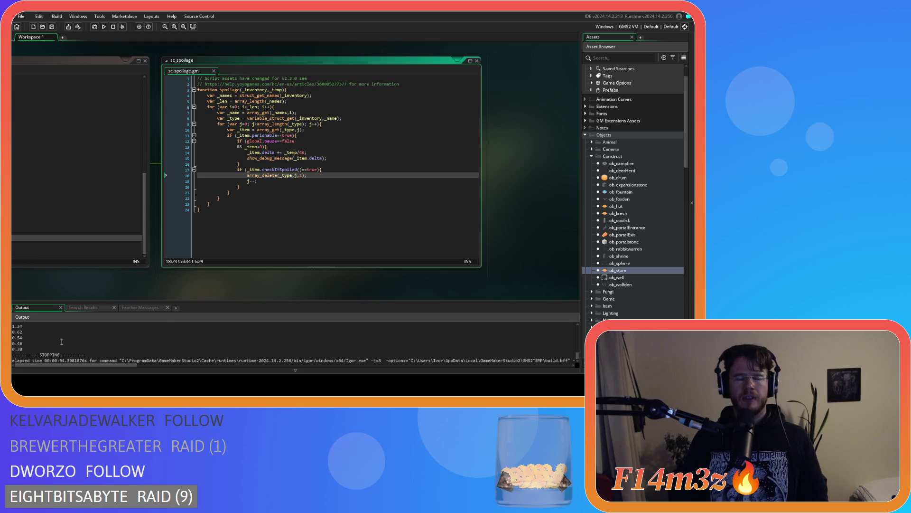
pyautogui.moveTo(329, 158); pyautogui.dragTo(160, 160)
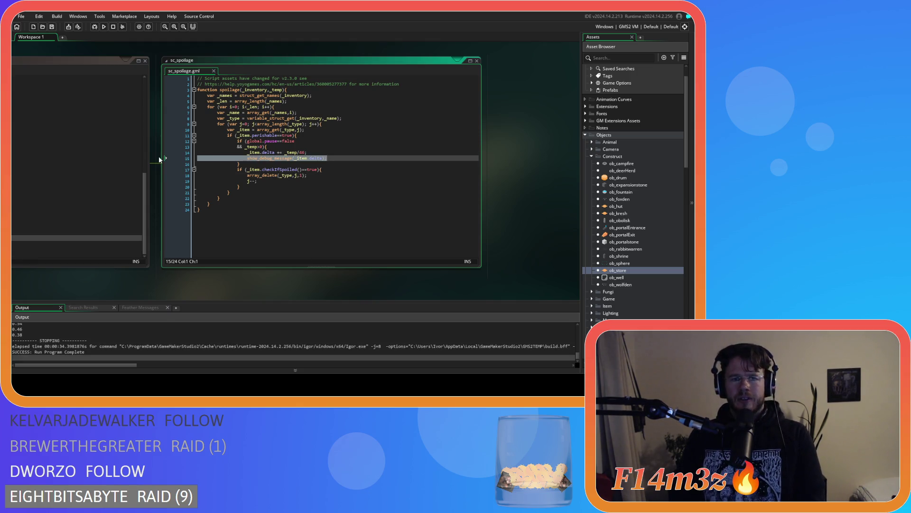
pyautogui.press('BackSpace')
pyautogui.press('BackSpace')
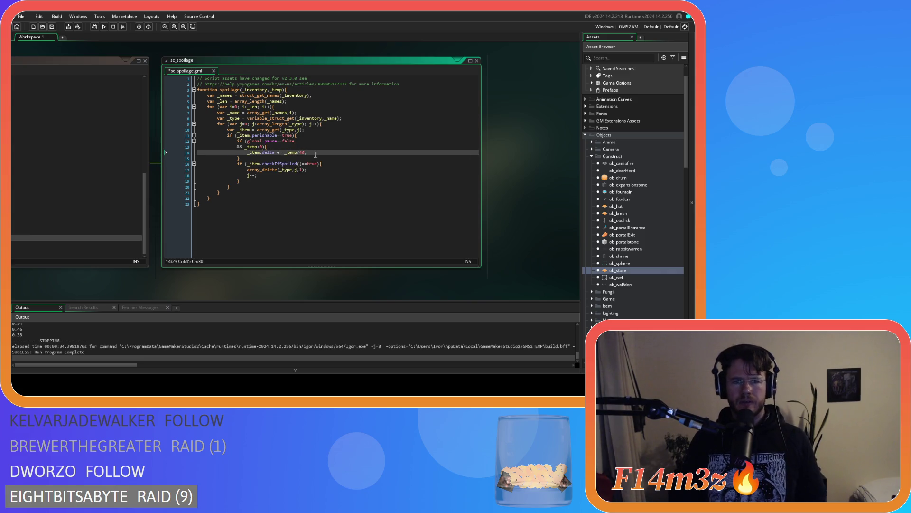
pyautogui.hotkey('ctrl', 's')
# - Review the j--, array_length, _type and array_delete lines of the spoilage loop
pyautogui.click(276, 176)
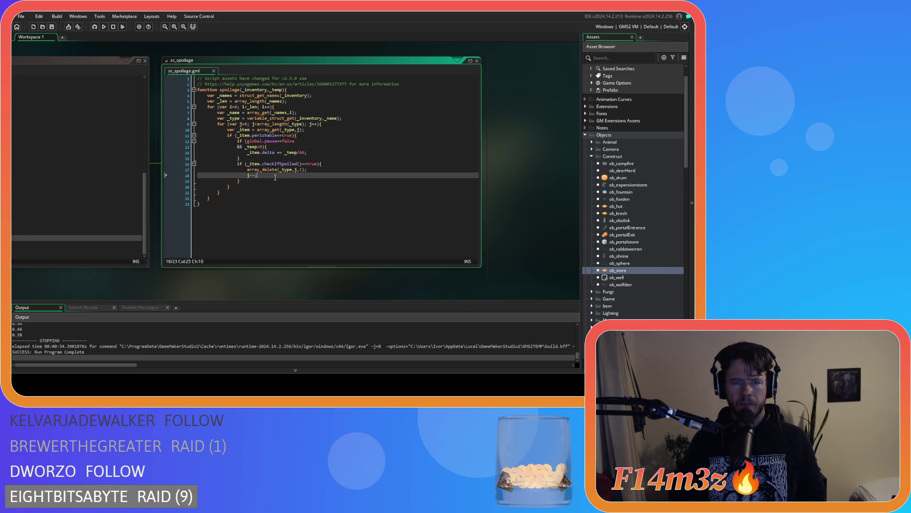
pyautogui.click(336, 179)
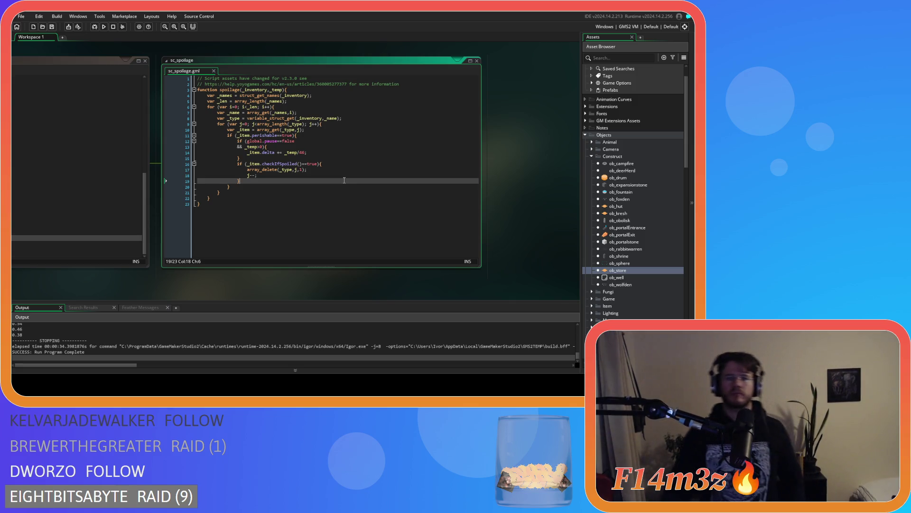
pyautogui.click(299, 173)
pyautogui.hotkey('shift', 'Home')
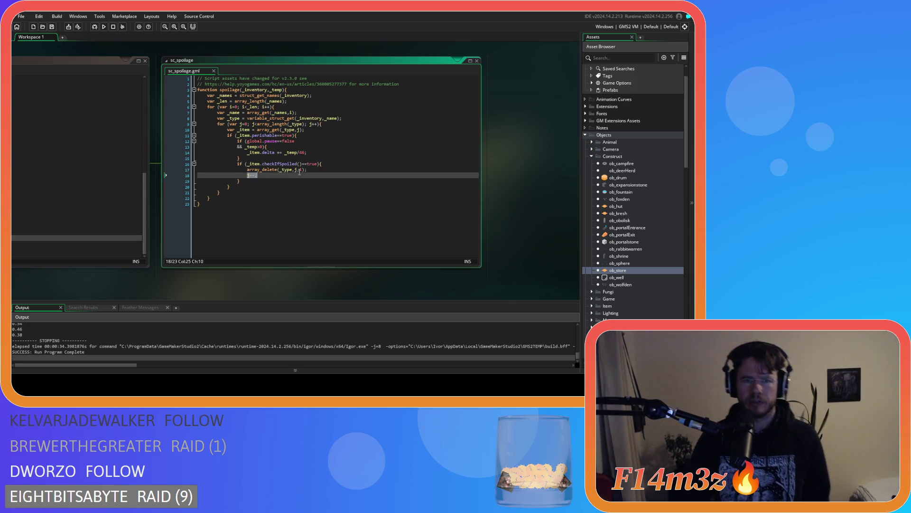
pyautogui.click(275, 124)
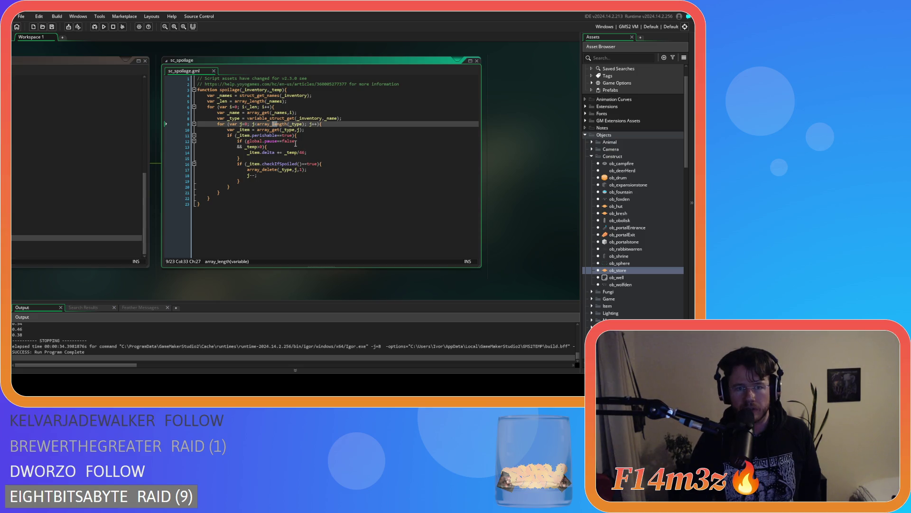
pyautogui.click(298, 124)
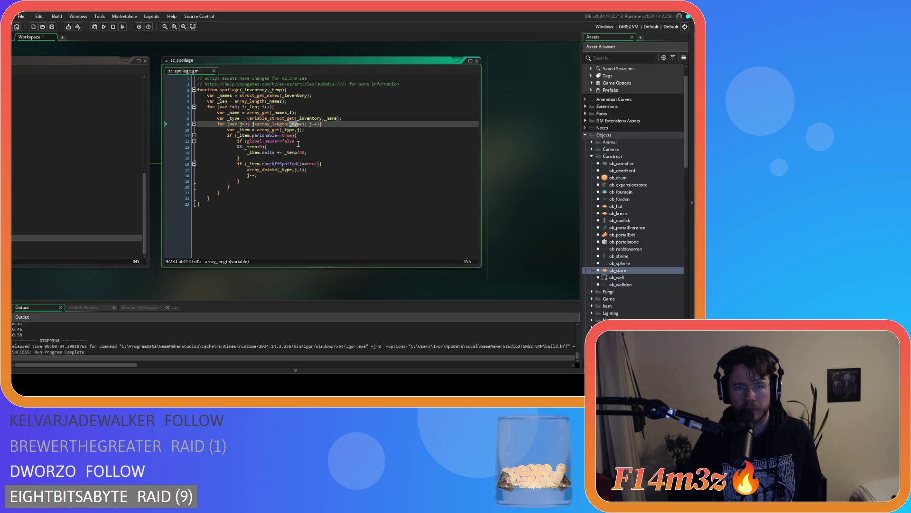
pyautogui.click(260, 119)
pyautogui.click(264, 153)
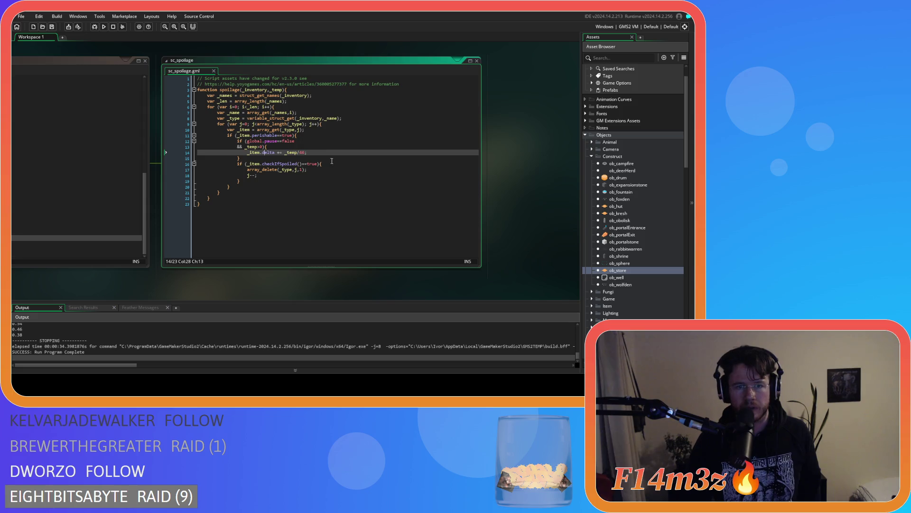
pyautogui.moveTo(256, 169); pyautogui.dragTo(323, 167)
pyautogui.moveTo(247, 175); pyautogui.dragTo(259, 176)
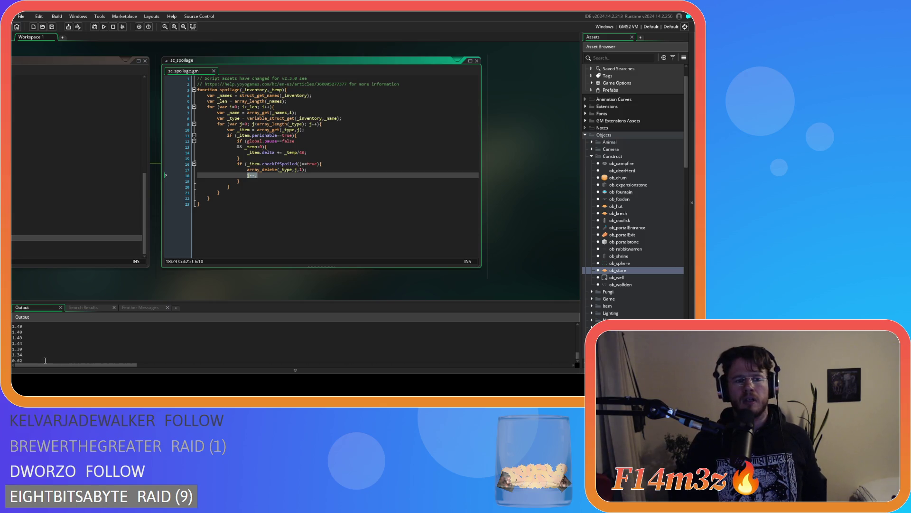
pyautogui.doubleClick(16, 338)
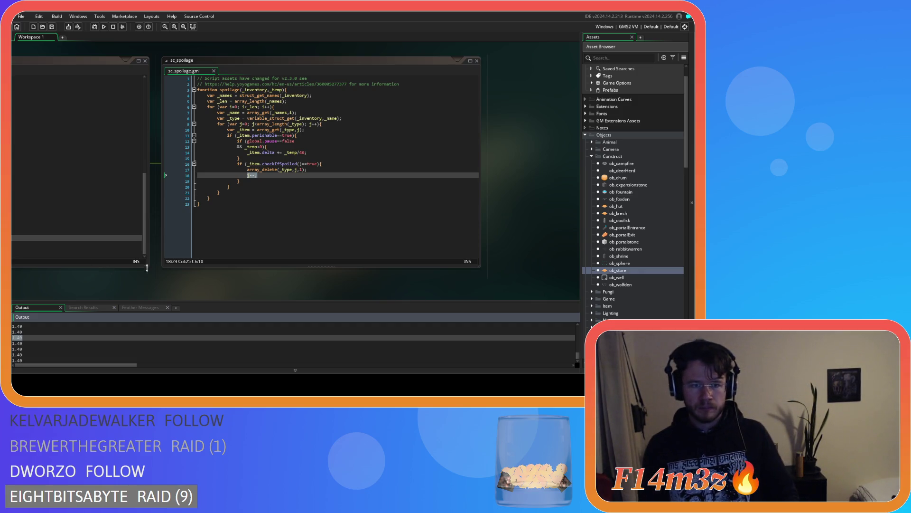
pyautogui.click(280, 203)
pyautogui.click(293, 181)
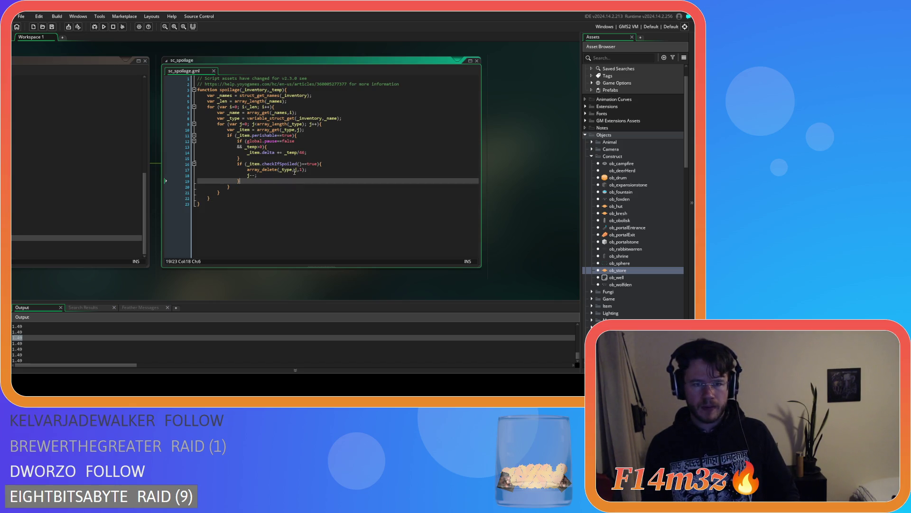
pyautogui.click(296, 154)
pyautogui.click(316, 154)
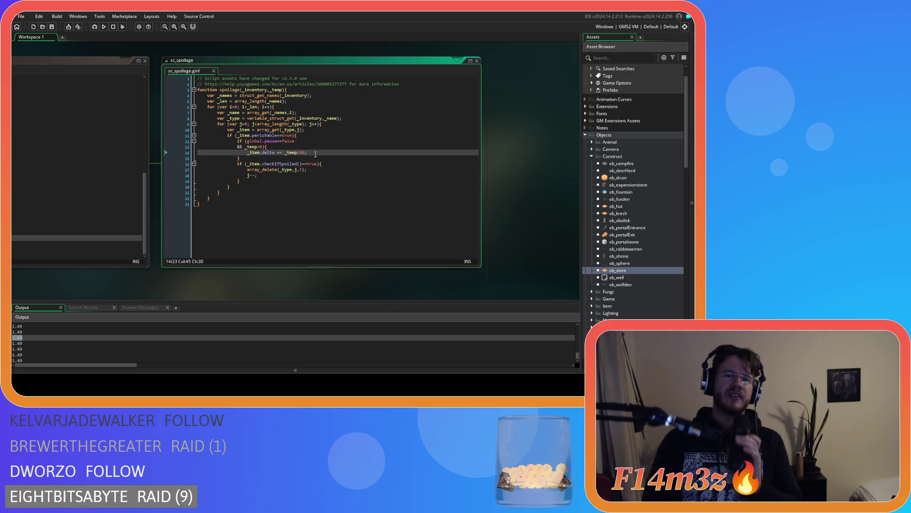
pyautogui.moveTo(150, 274); pyautogui.dragTo(313, 266)
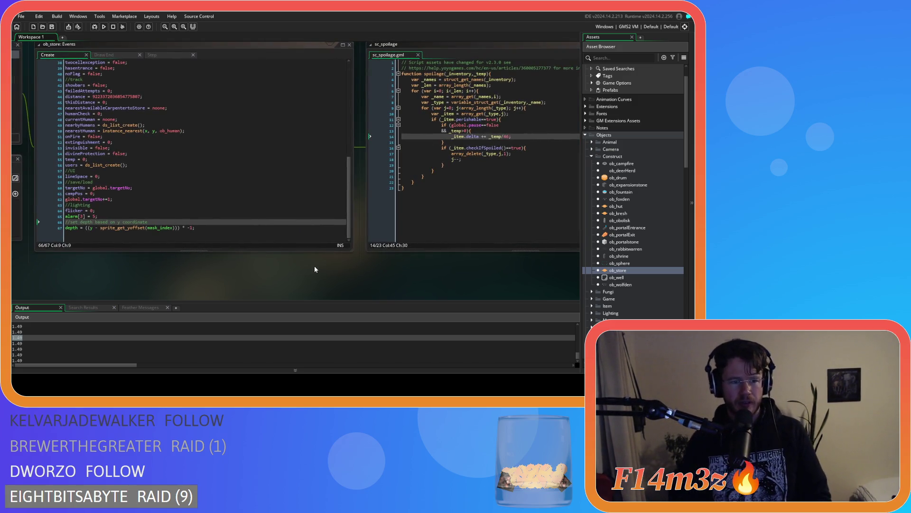
pyautogui.moveTo(250, 260)
pyautogui.mouseDown()
pyautogui.moveTo(121, 284)
pyautogui.moveTo(150, 263)
pyautogui.mouseUp()
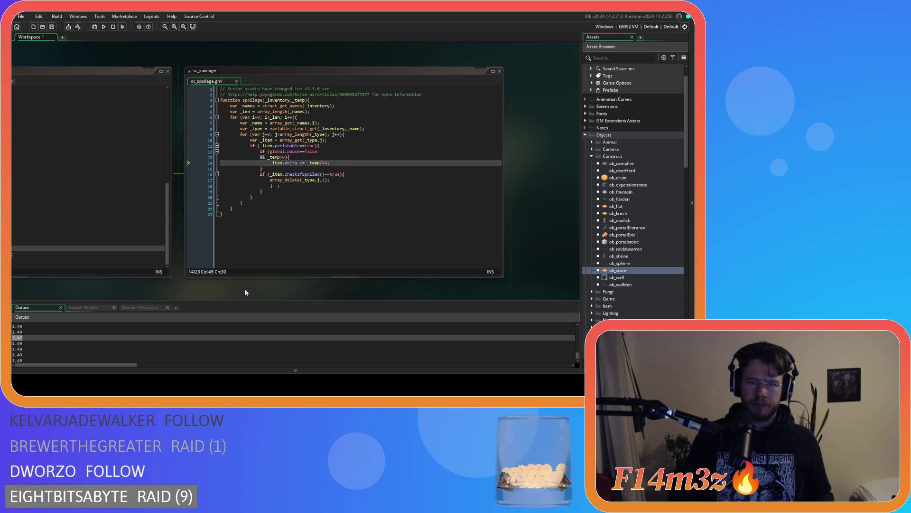
pyautogui.moveTo(320, 163)
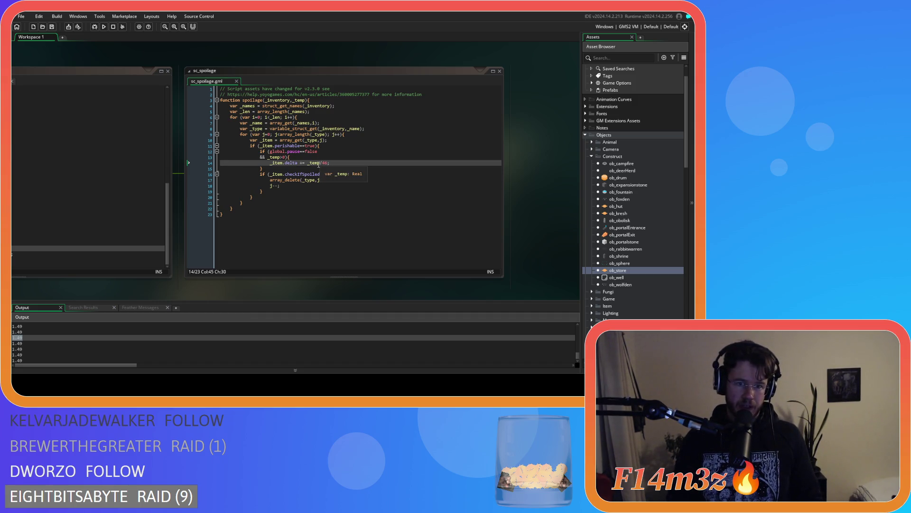